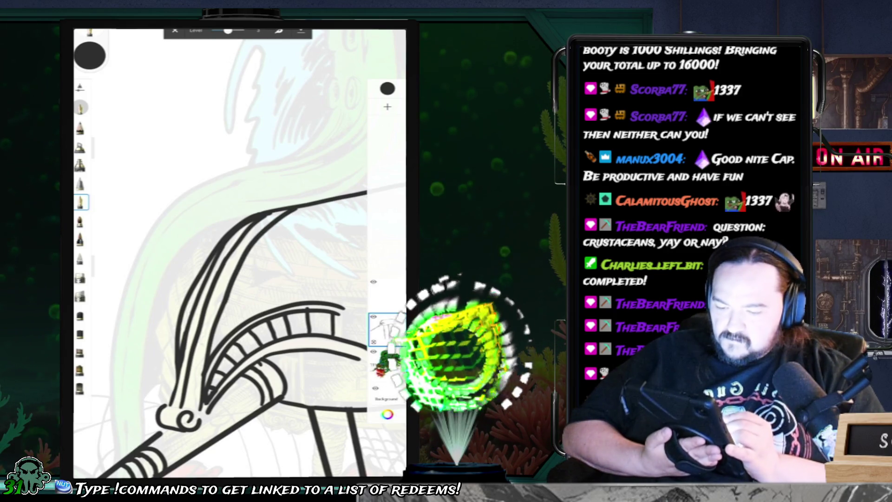
Step: Rotate and zoom the view to the bow, then draw two short vertical strokes beside the railing
{"action": "mouse_move", "coordinate": [186, 420]}
{"action": "left_mouse_down"}
{"action": "mouse_move", "coordinate": [308, 424]}
{"action": "mouse_move", "coordinate": [339, 369]}
{"action": "mouse_move", "coordinate": [327, 367]}
{"action": "mouse_move", "coordinate": [344, 297]}
{"action": "left_mouse_up"}
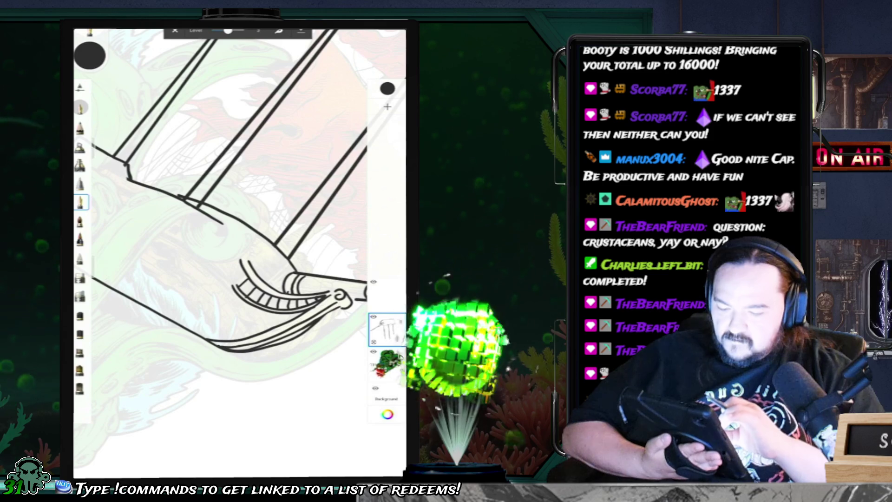
{"action": "left_click_drag", "start_coordinate": [279, 279], "coordinate": [242, 246]}
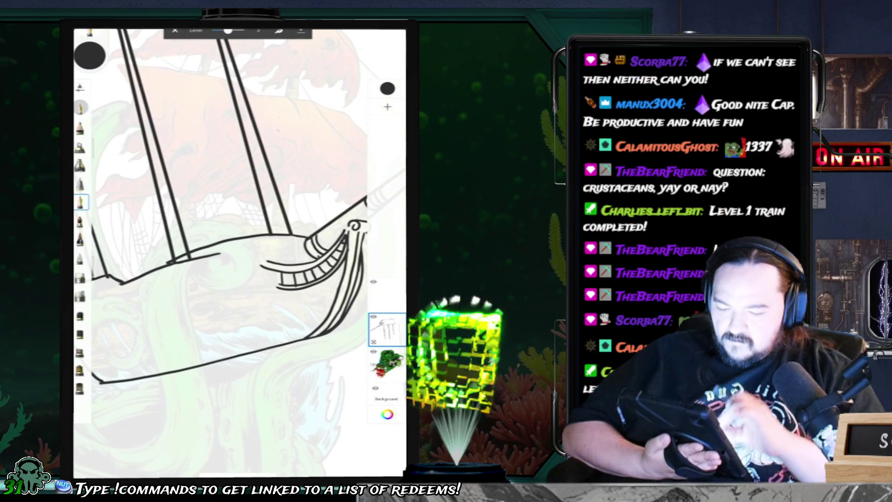
{"action": "mouse_move", "coordinate": [302, 269]}
{"action": "left_mouse_down"}
{"action": "mouse_move", "coordinate": [232, 195]}
{"action": "mouse_move", "coordinate": [260, 186]}
{"action": "mouse_move", "coordinate": [241, 153]}
{"action": "left_mouse_up"}
{"action": "left_click_drag", "start_coordinate": [233, 232], "coordinate": [200, 177]}
{"action": "left_click_drag", "start_coordinate": [260, 209], "coordinate": [223, 260]}
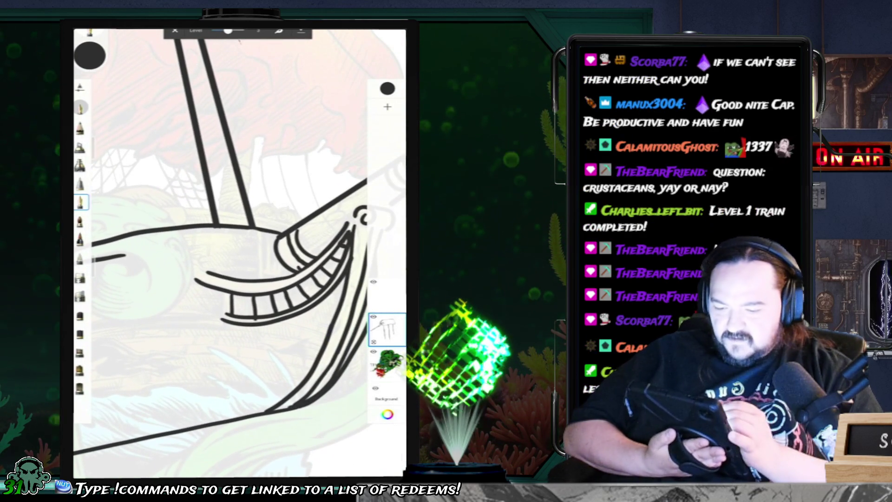
{"action": "left_click_drag", "start_coordinate": [269, 234], "coordinate": [268, 279]}
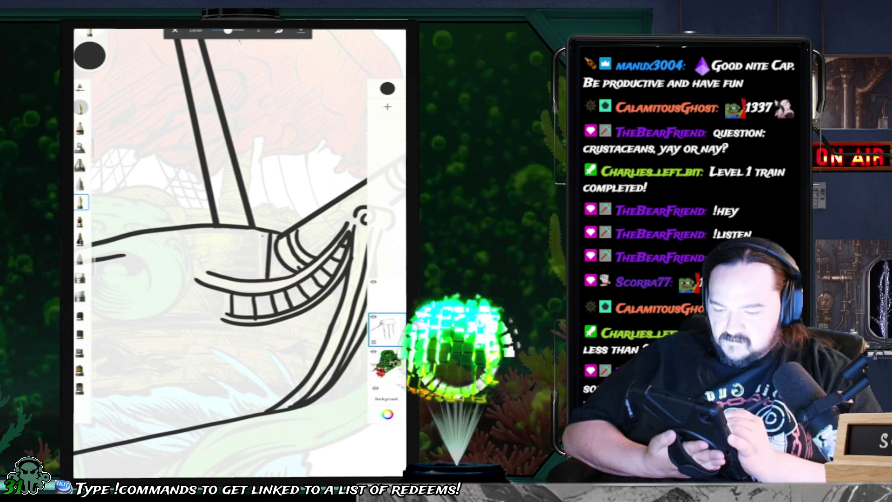
{"action": "left_click_drag", "start_coordinate": [262, 232], "coordinate": [261, 279]}
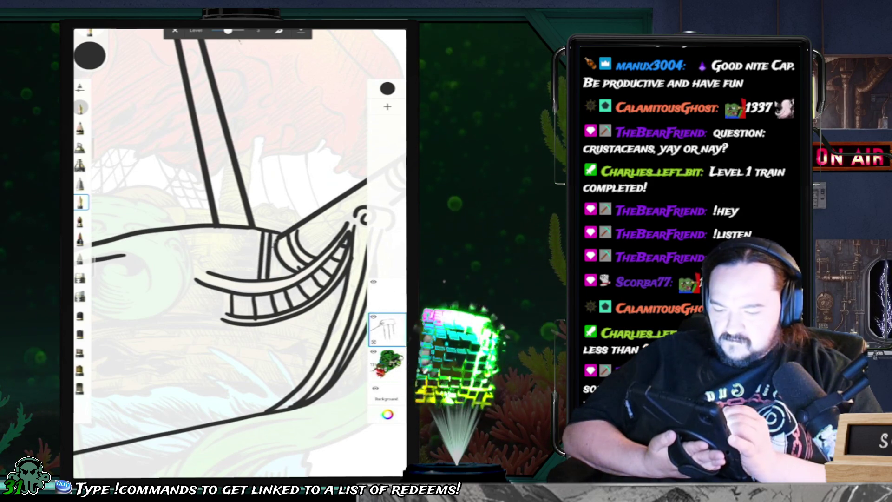
Step: Zoom out to view the whole ship drawing
{"action": "scroll", "coordinate": [240, 251], "scroll_direction": "down", "scroll_amount": 3}
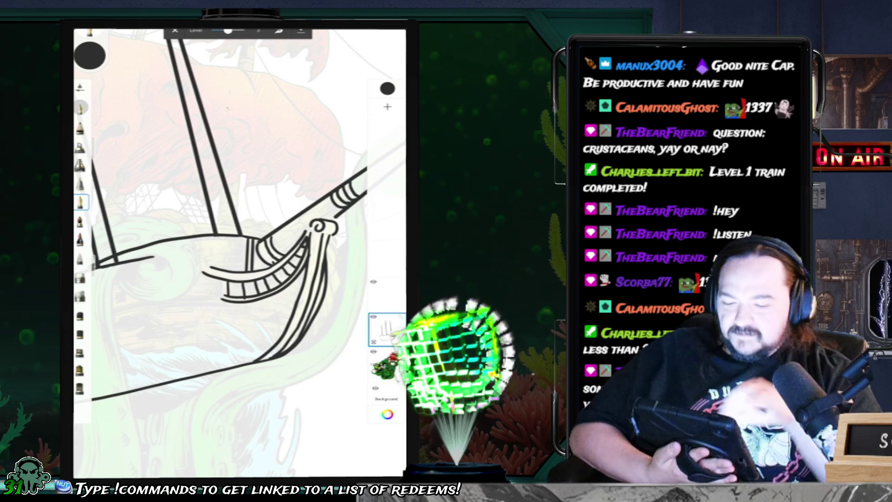
{"action": "scroll", "coordinate": [239, 250], "scroll_direction": "down", "scroll_amount": 3}
{"action": "scroll", "coordinate": [239, 209], "scroll_direction": "up", "scroll_amount": 3}
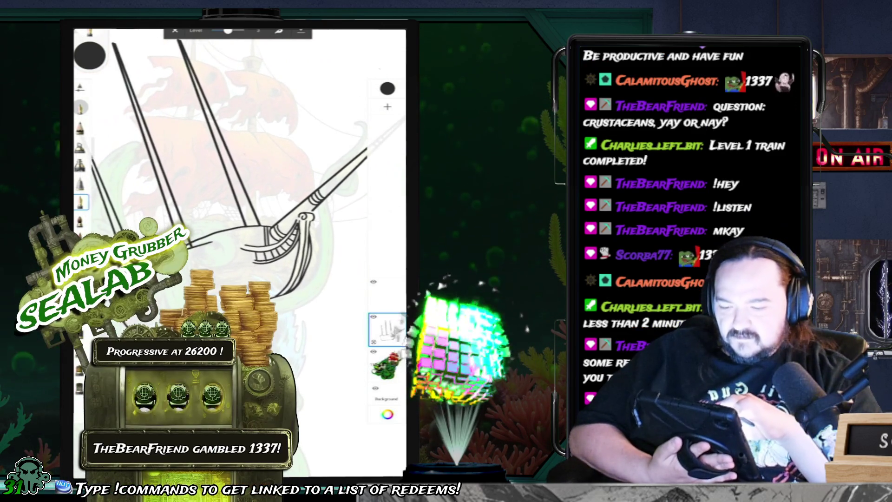
{"action": "scroll", "coordinate": [239, 186], "scroll_direction": "down", "scroll_amount": 2}
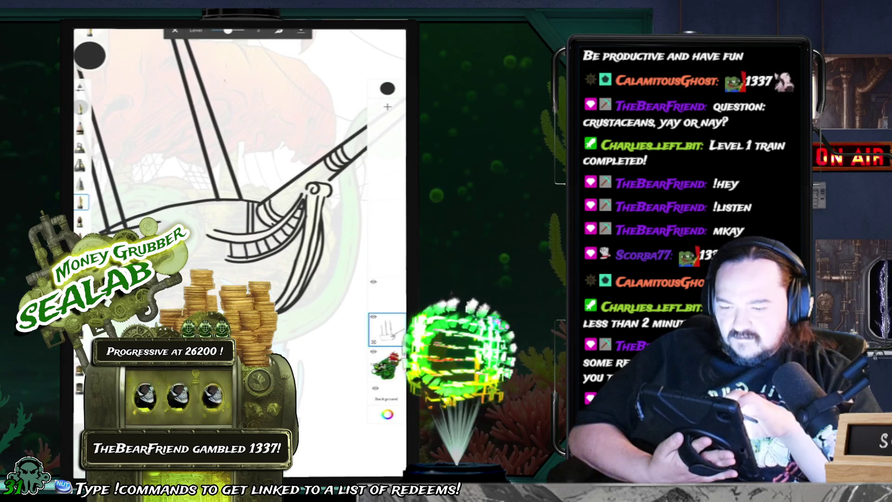
{"action": "scroll", "coordinate": [240, 163], "scroll_direction": "down", "scroll_amount": 2}
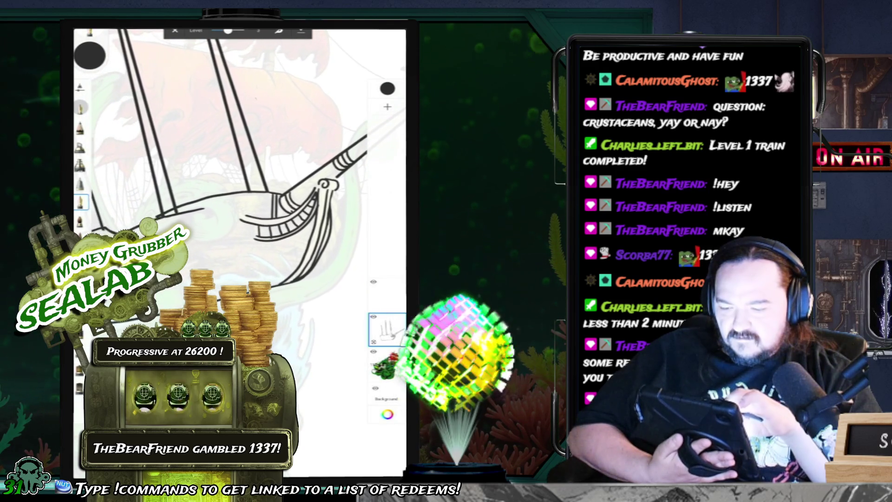
{"action": "scroll", "coordinate": [239, 233], "scroll_direction": "up", "scroll_amount": 3}
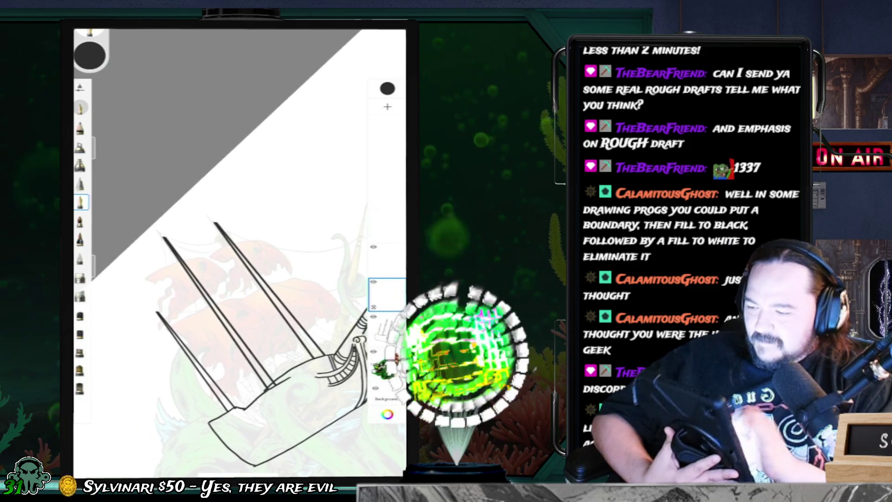
Step: Draw test loops, undoing each, and set the brush size to 4.1
{"action": "mouse_move", "coordinate": [281, 200]}
{"action": "left_mouse_down"}
{"action": "mouse_move", "coordinate": [299, 190]}
{"action": "mouse_move", "coordinate": [318, 235]}
{"action": "left_mouse_up"}
{"action": "key", "text": "ctrl+z"}
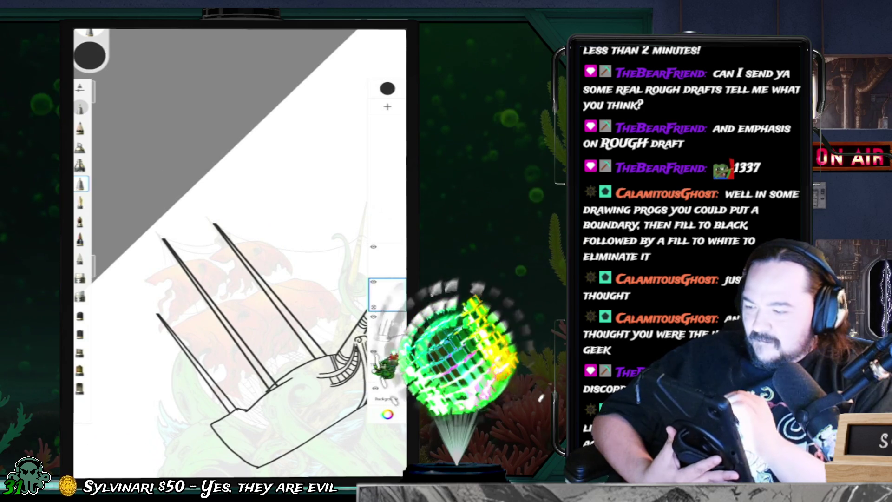
{"action": "left_click_drag", "start_coordinate": [199, 185], "coordinate": [253, 170]}
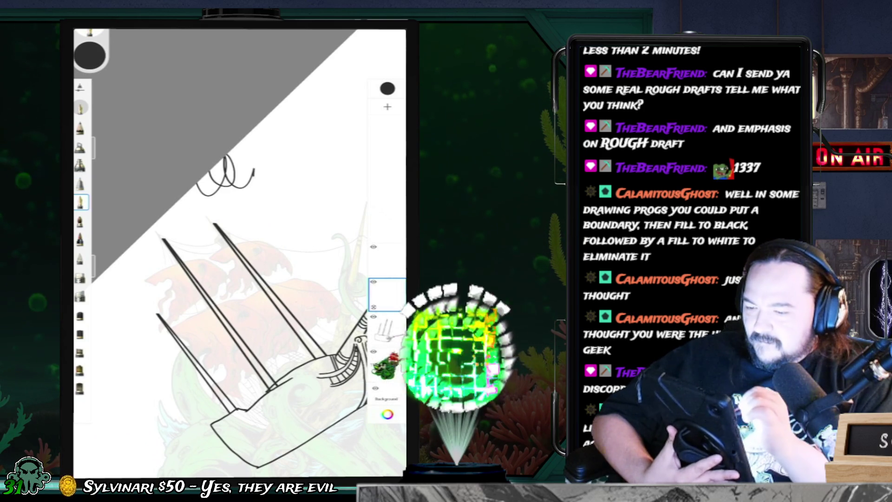
{"action": "key", "text": "ctrl+z"}
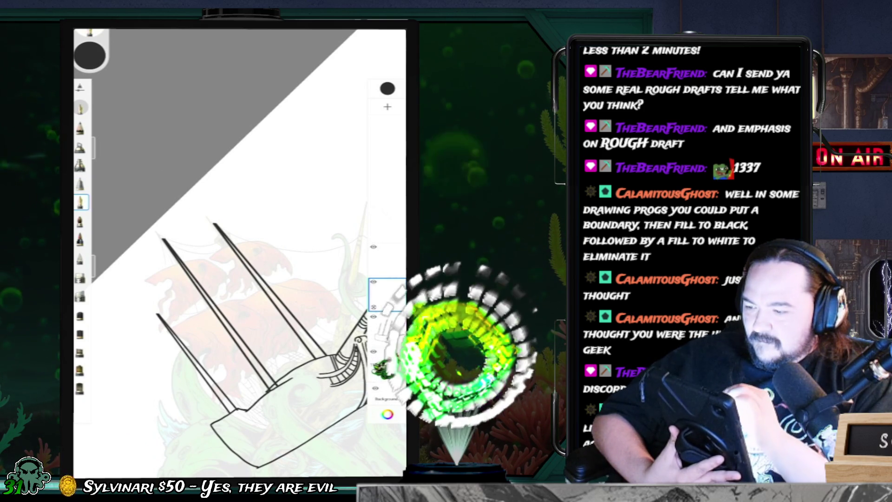
{"action": "left_click_drag", "start_coordinate": [98, 148], "coordinate": [98, 186]}
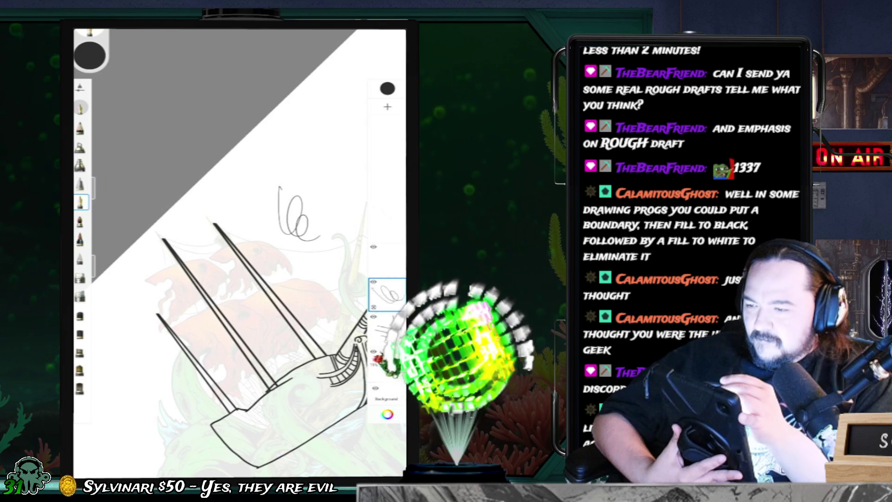
{"action": "key", "text": "ctrl+z"}
{"action": "left_click", "coordinate": [99, 188]}
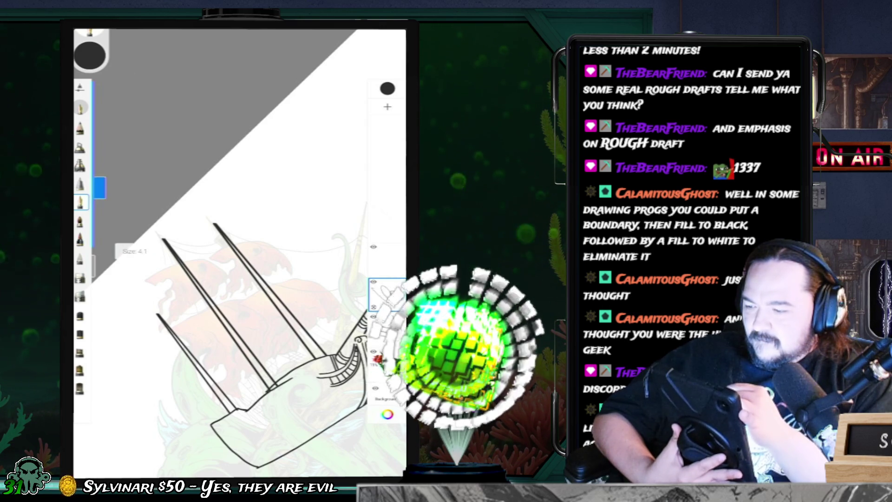
Step: Raise the brush size to 5.9 and test it with a loop, then undo it
{"action": "left_click_drag", "start_coordinate": [292, 205], "coordinate": [309, 244]}
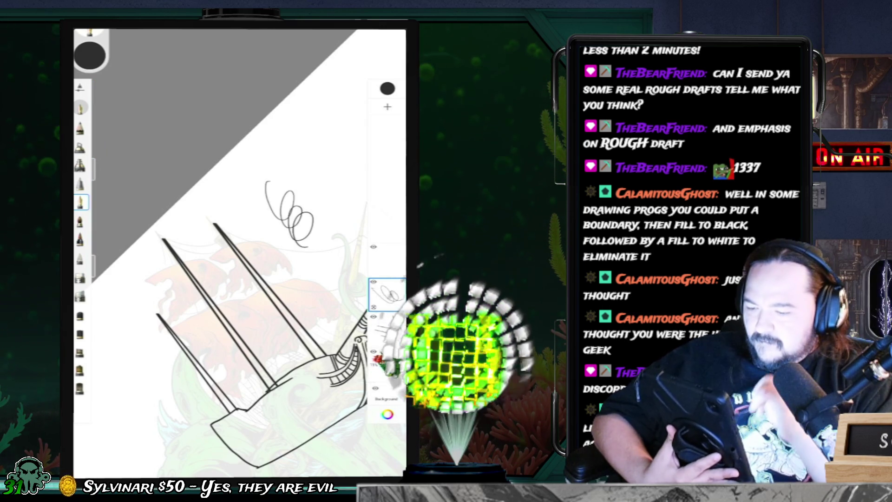
{"action": "key", "text": "ctrl+z"}
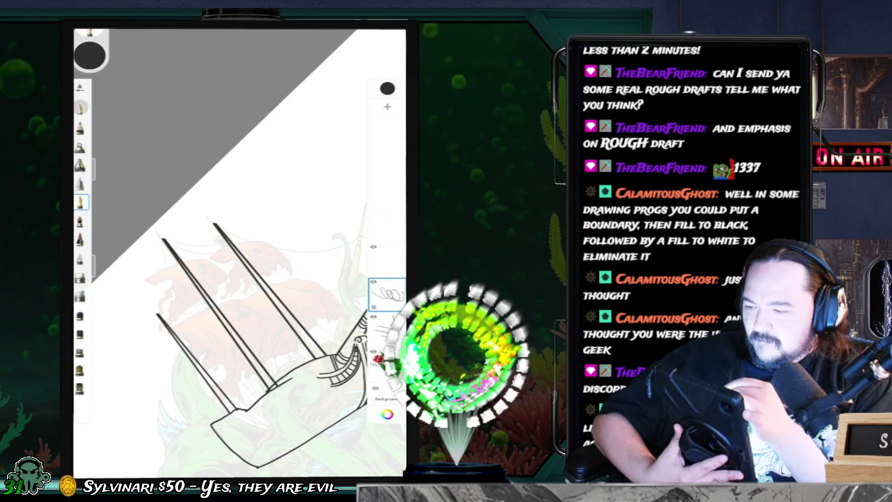
{"action": "left_click_drag", "start_coordinate": [99, 172], "coordinate": [99, 166]}
{"action": "left_click_drag", "start_coordinate": [255, 177], "coordinate": [275, 204]}
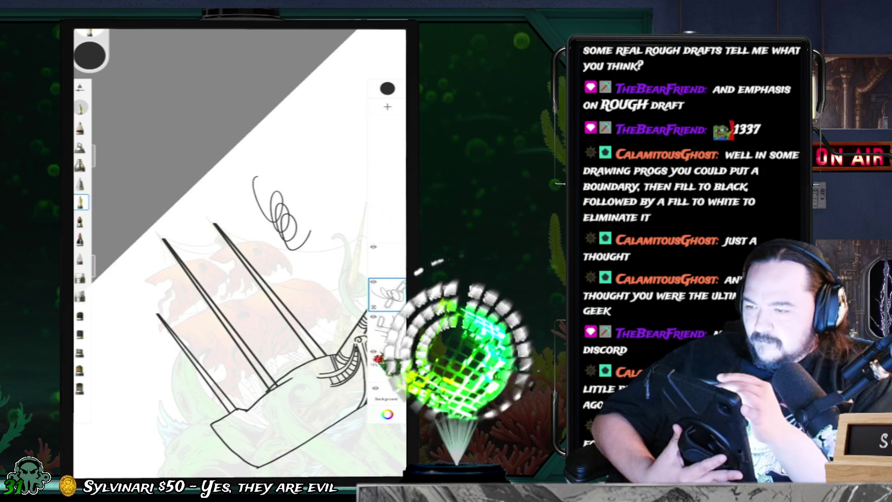
{"action": "key", "text": "ctrl+z"}
{"action": "scroll", "coordinate": [233, 256], "scroll_direction": "up", "scroll_amount": 3}
{"action": "scroll", "coordinate": [239, 253], "scroll_direction": "down", "scroll_amount": 3}
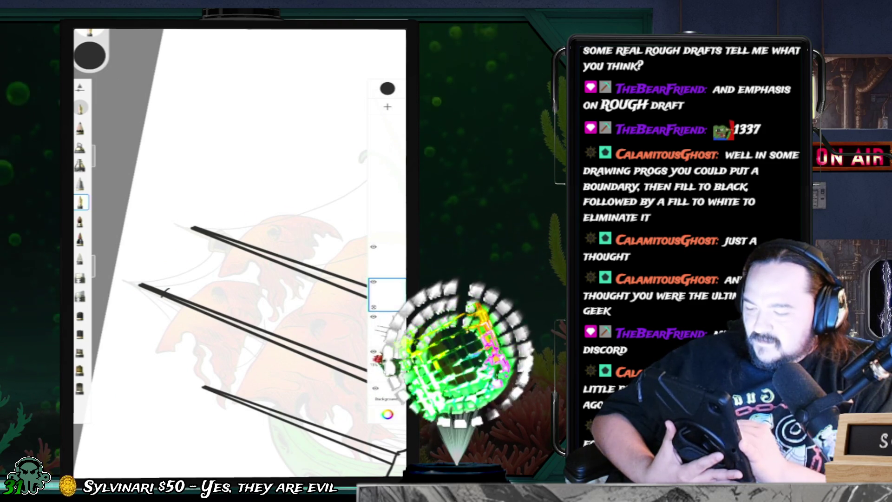
Step: Draw curved ring strokes across the mast, rotating the canvas and undoing misstrokes
{"action": "left_click_drag", "start_coordinate": [177, 295], "coordinate": [181, 302]}
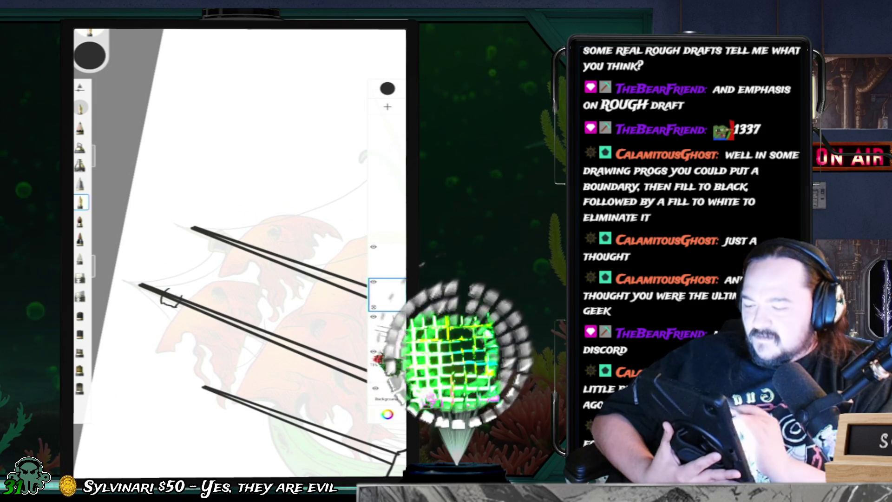
{"action": "left_click_drag", "start_coordinate": [278, 325], "coordinate": [251, 288]}
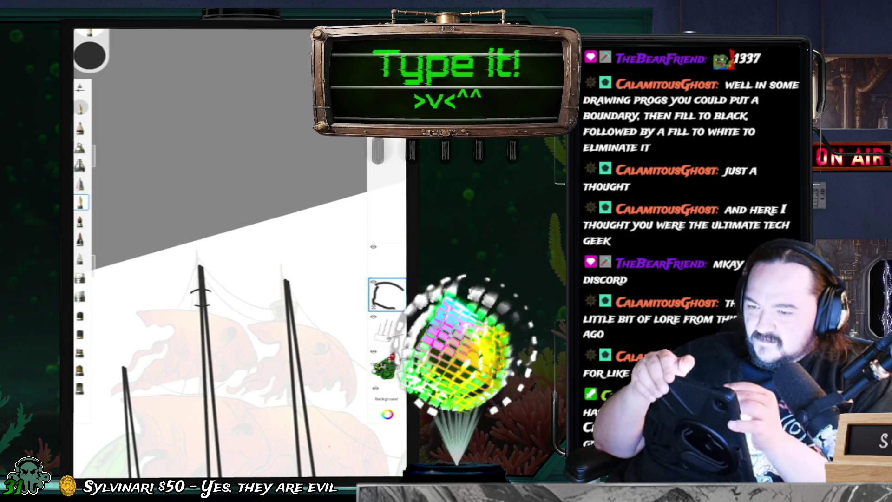
{"action": "key", "text": "ctrl+z"}
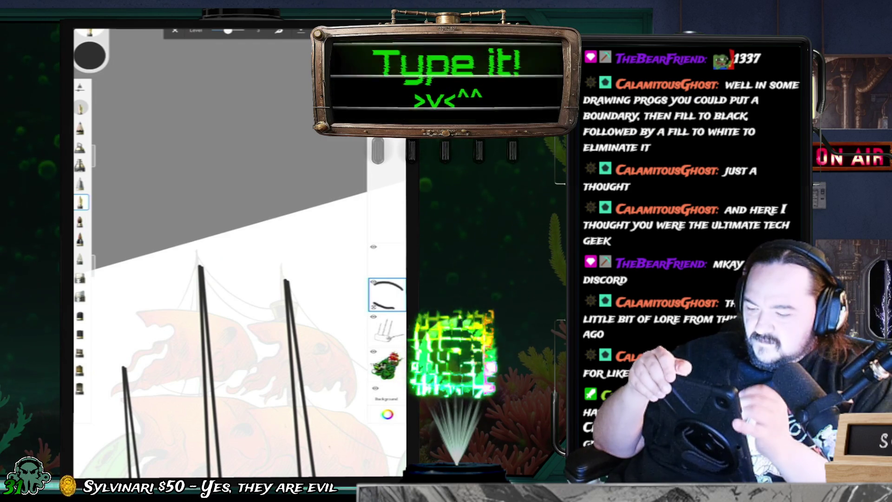
{"action": "left_click_drag", "start_coordinate": [232, 279], "coordinate": [214, 256]}
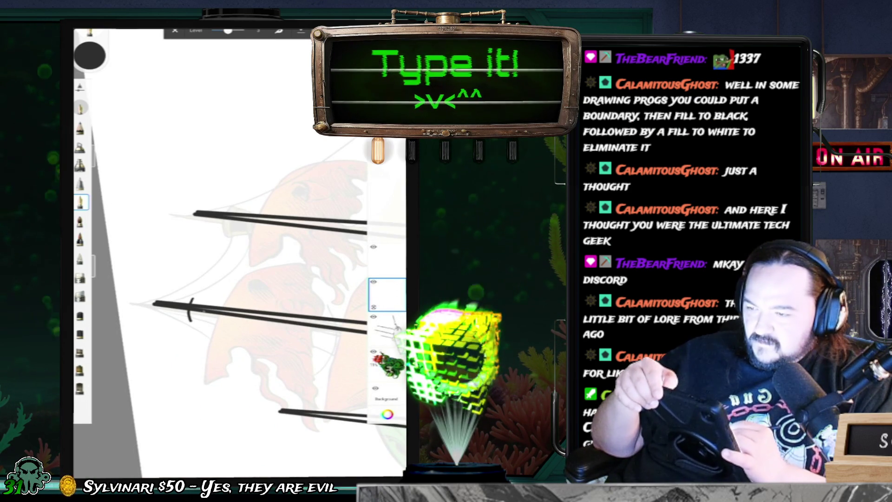
{"action": "key", "text": "ctrl+z"}
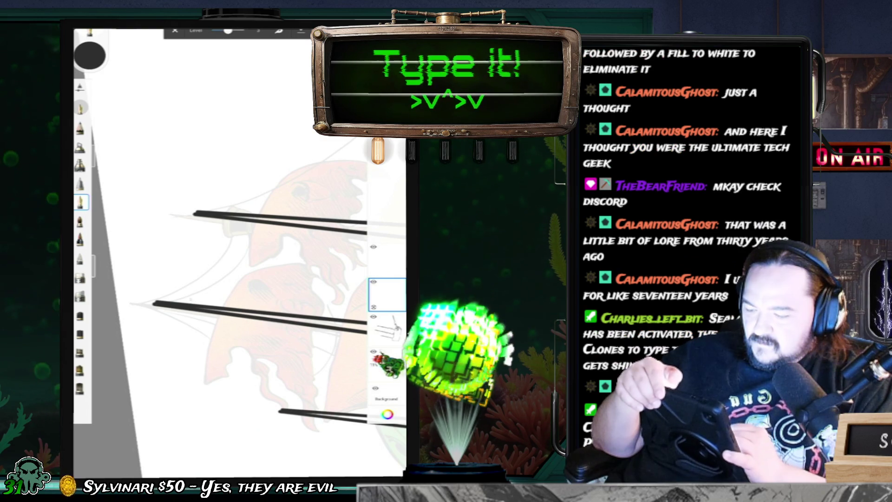
{"action": "left_click_drag", "start_coordinate": [190, 298], "coordinate": [188, 318]}
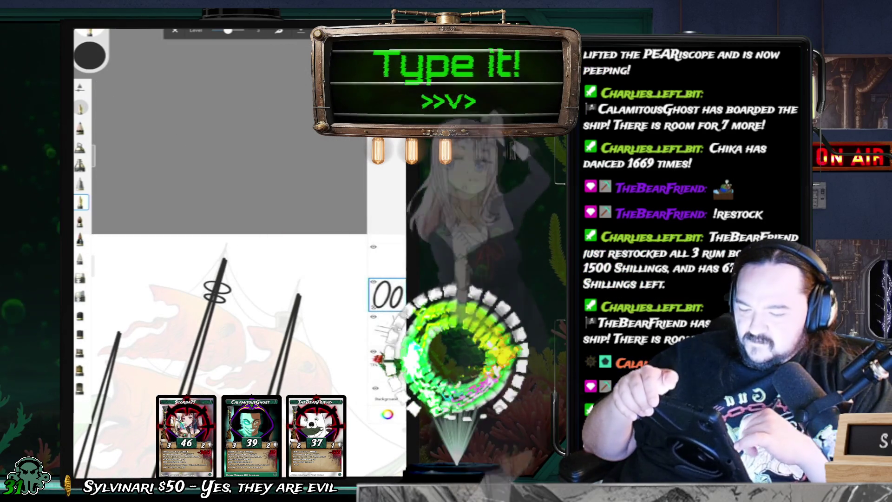
Step: Select the ship sketch layer's thumbnail in the Layers panel
{"action": "left_click", "coordinate": [386, 329]}
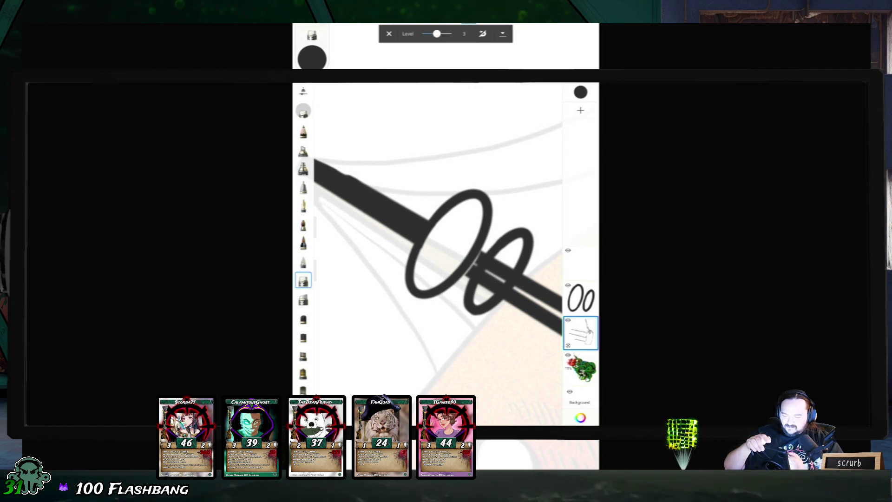
Step: Switch to the rings layer and erase the stray notch marks beside the ring
{"action": "scroll", "coordinate": [427, 239], "scroll_direction": "down", "scroll_amount": 3}
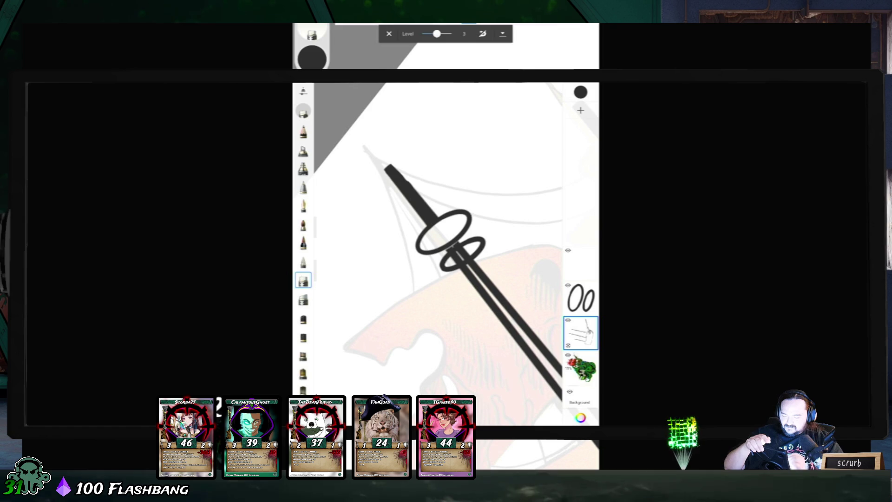
{"action": "left_click", "coordinate": [581, 298]}
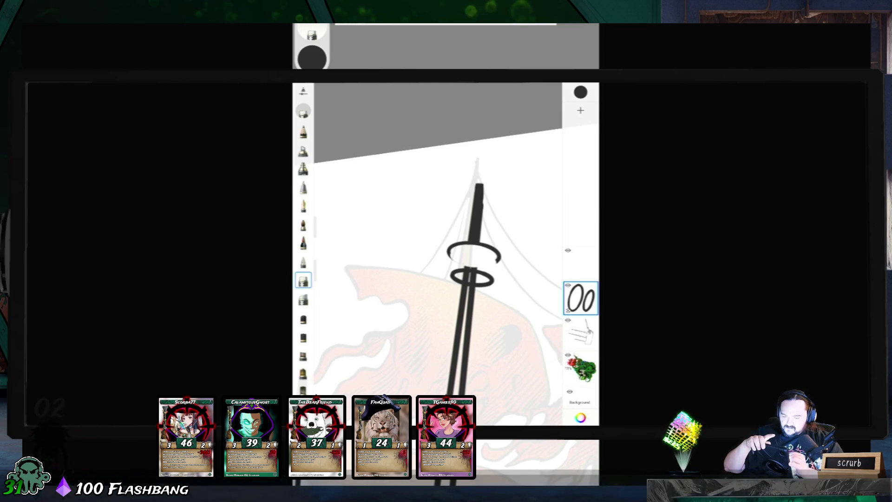
{"action": "scroll", "coordinate": [427, 239], "scroll_direction": "up", "scroll_amount": 3}
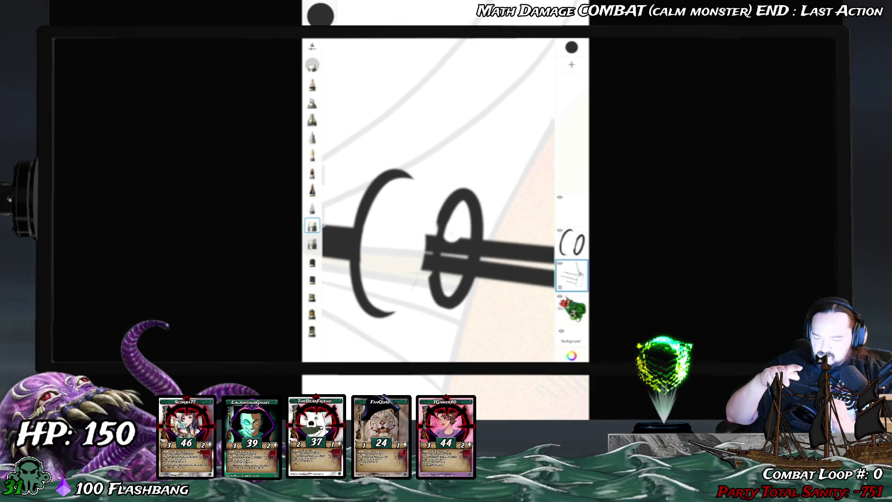
{"action": "left_click_drag", "start_coordinate": [433, 235], "coordinate": [428, 271]}
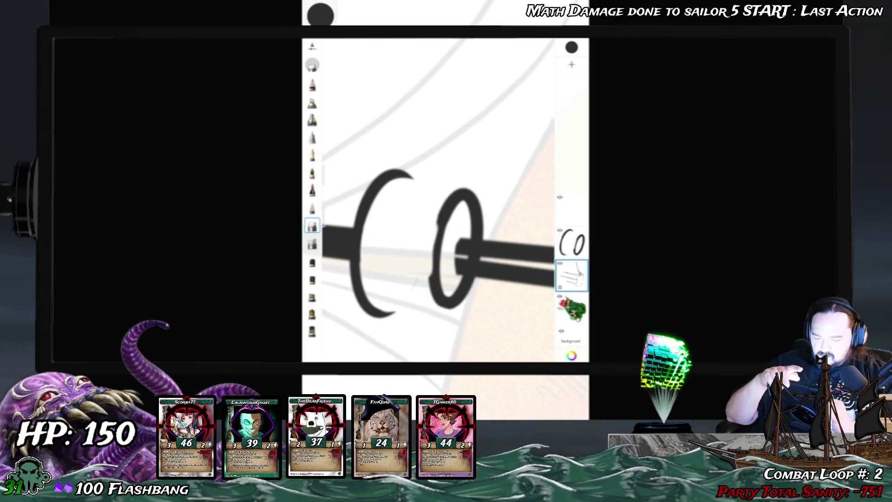
Step: Select the ink layer with a pen brush and draw the crow's nest's left side down to the ring
{"action": "left_click", "coordinate": [571, 242]}
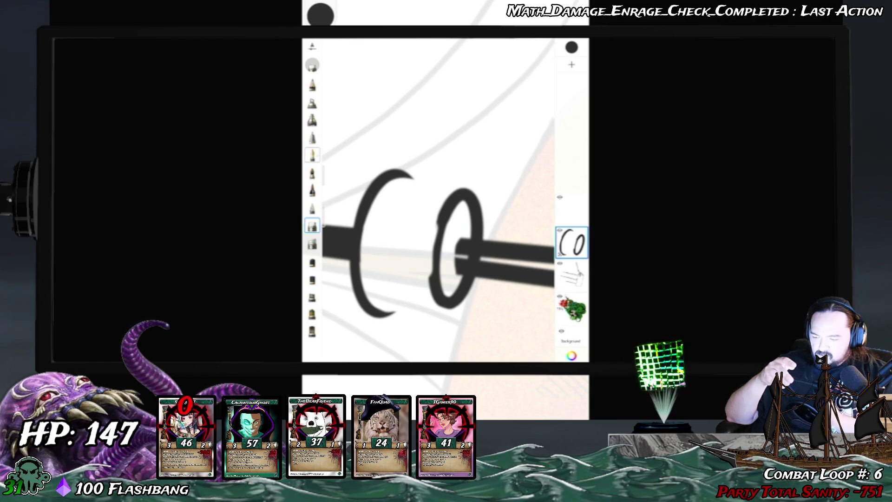
{"action": "left_click", "coordinate": [312, 155]}
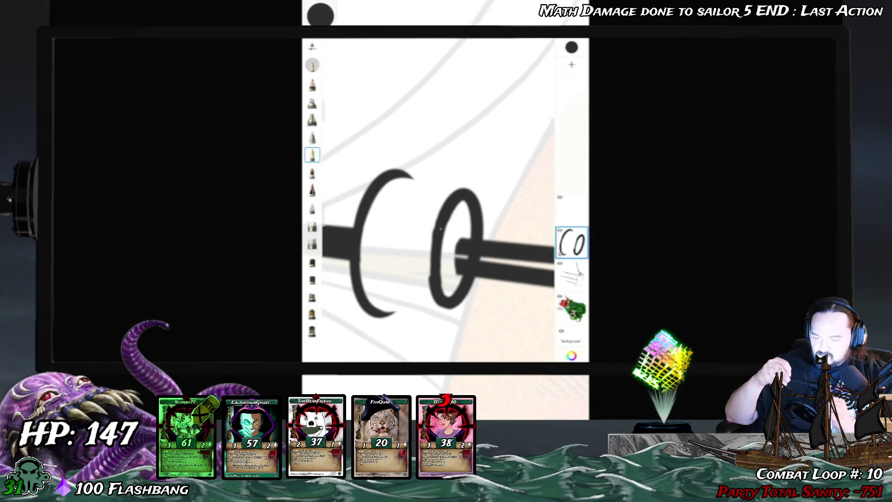
{"action": "left_click_drag", "start_coordinate": [434, 218], "coordinate": [435, 276]}
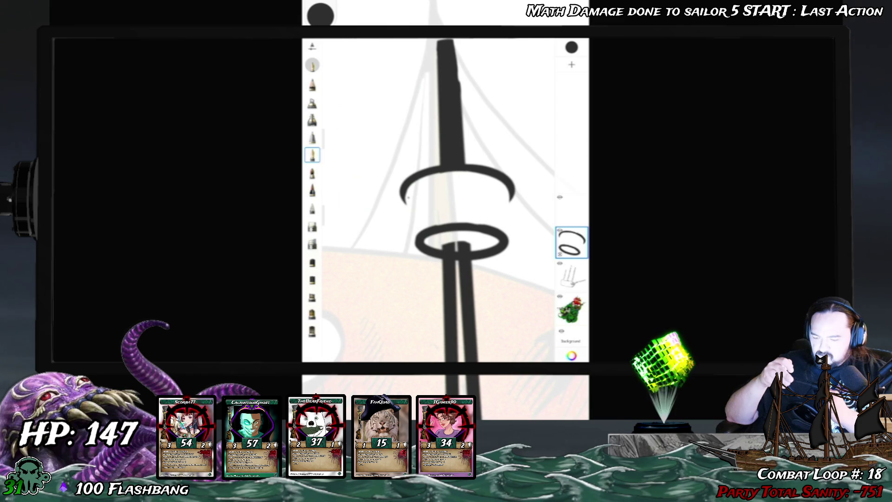
{"action": "left_click_drag", "start_coordinate": [403, 196], "coordinate": [417, 229]}
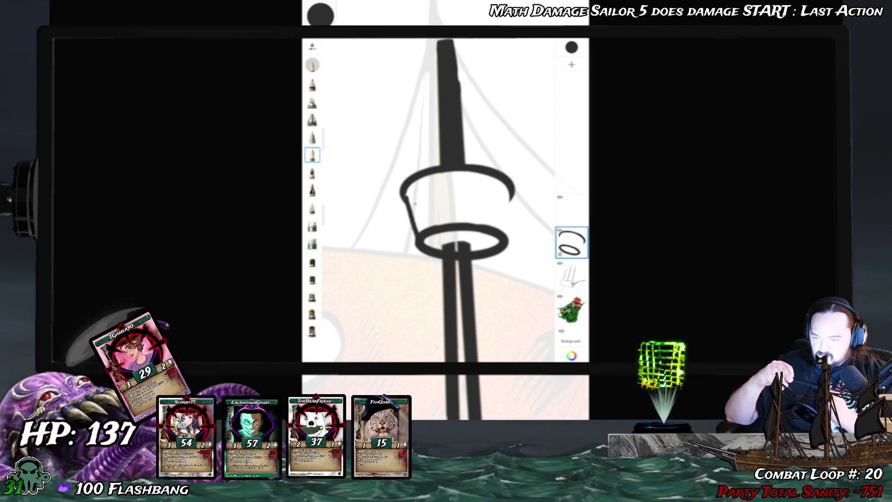
Step: Redraw the crow's nest's left side from crescent to ring, undoing a failed right side
{"action": "key", "text": "ctrl+z"}
{"action": "left_click_drag", "start_coordinate": [403, 196], "coordinate": [415, 228]}
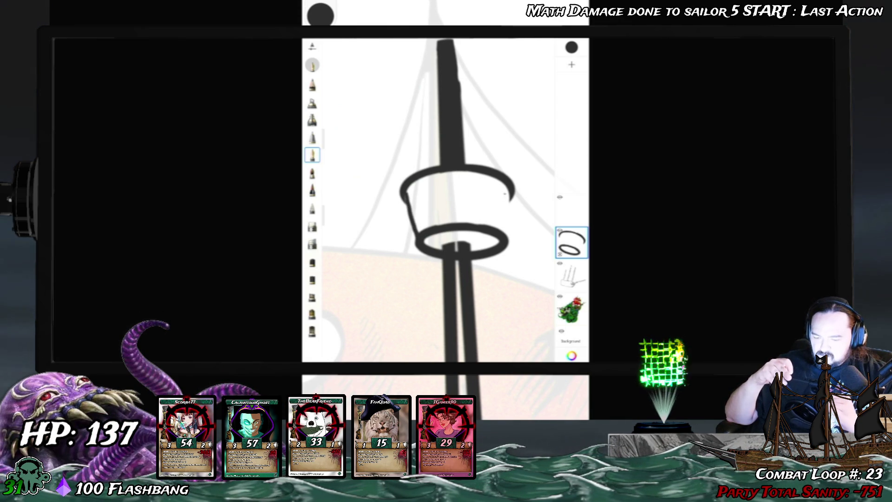
{"action": "left_click_drag", "start_coordinate": [511, 198], "coordinate": [505, 227]}
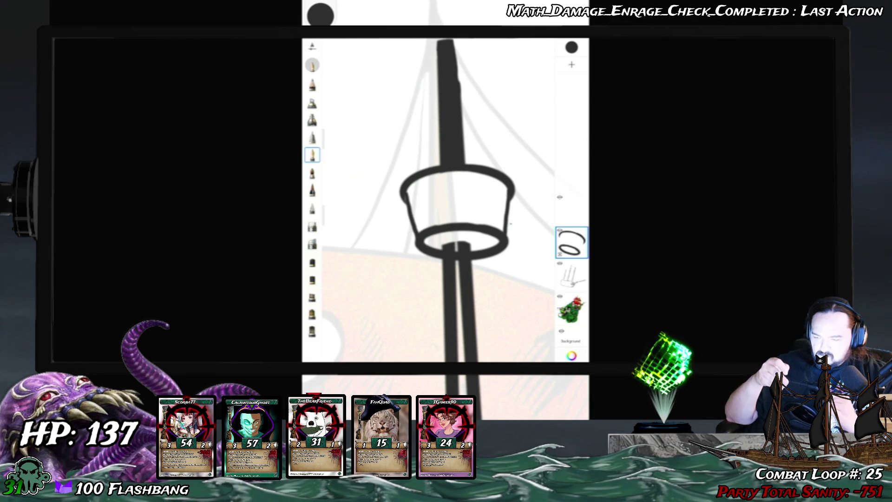
{"action": "key", "text": "ctrl+z"}
{"action": "key", "text": "ctrl+z"}
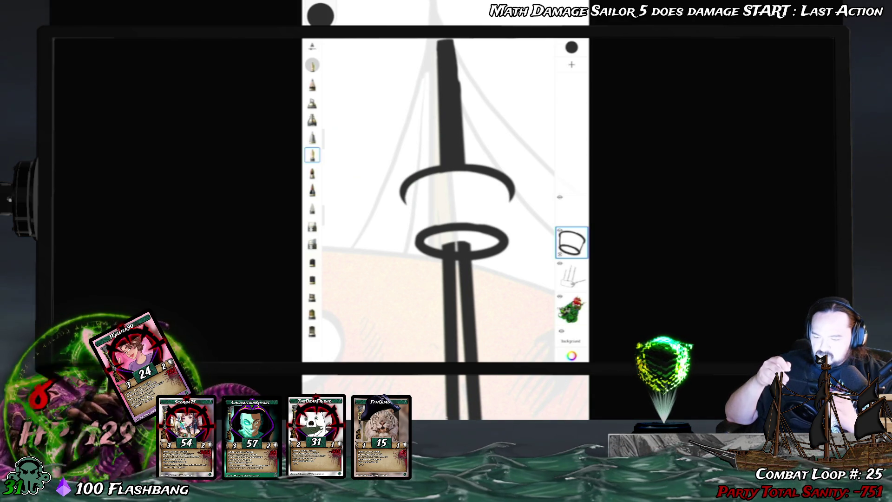
{"action": "left_click_drag", "start_coordinate": [446, 200], "coordinate": [478, 190]}
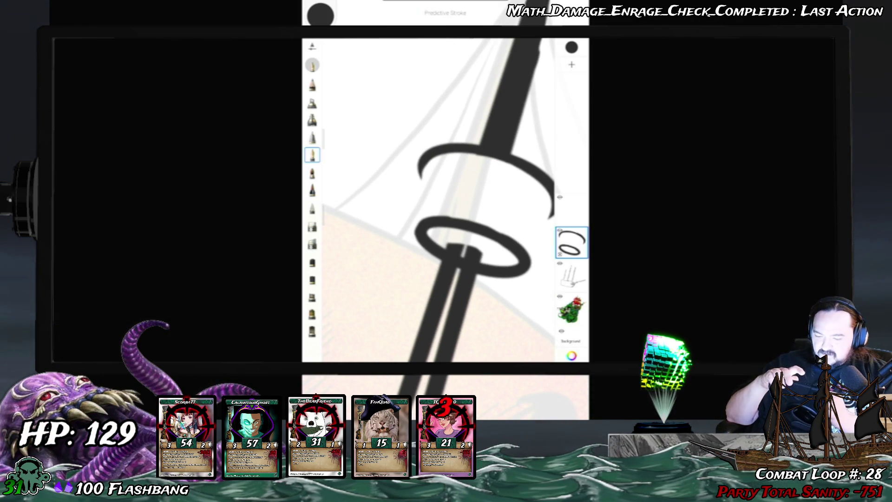
{"action": "left_click_drag", "start_coordinate": [421, 168], "coordinate": [417, 222]}
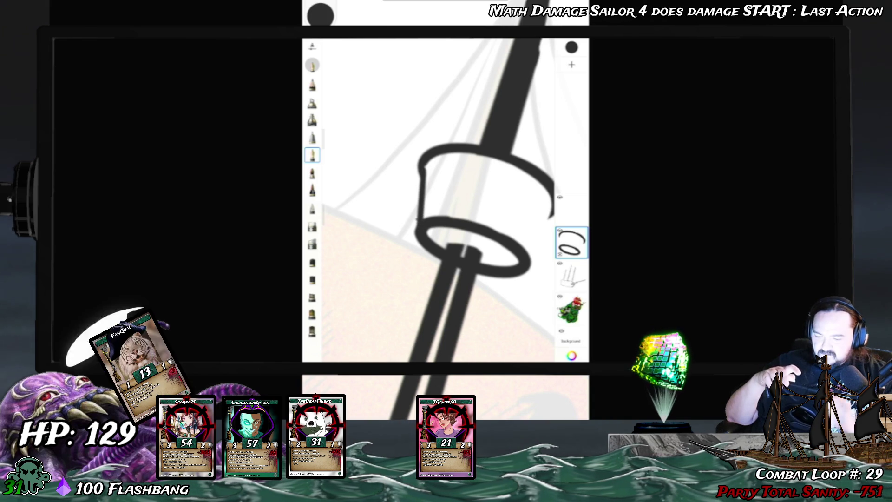
Step: Draw a shorter right side of the crow's nest, then hide the interface to check it
{"action": "left_click_drag", "start_coordinate": [464, 199], "coordinate": [418, 200]}
{"action": "left_click_drag", "start_coordinate": [492, 195], "coordinate": [477, 257]}
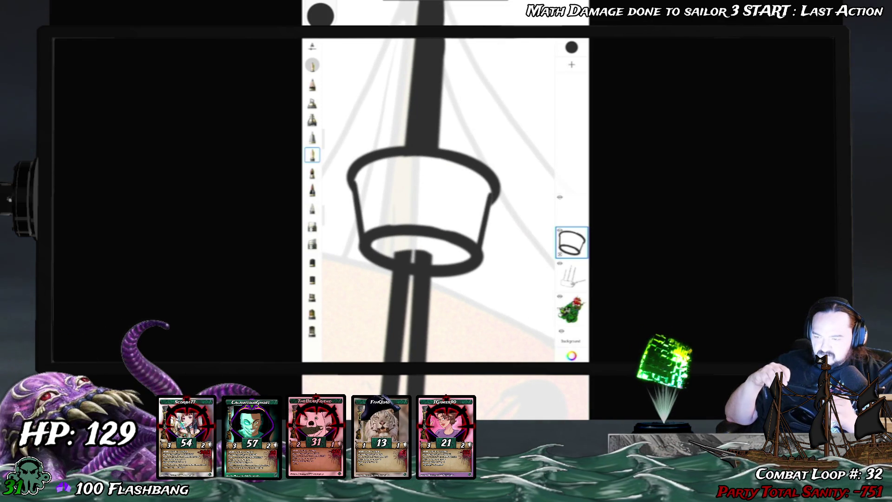
{"action": "key", "text": "ctrl+z"}
{"action": "left_click_drag", "start_coordinate": [493, 190], "coordinate": [483, 239]}
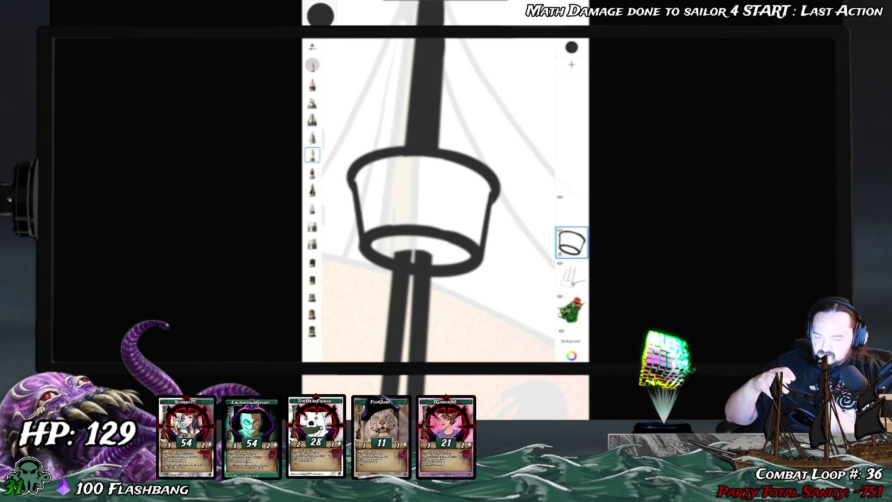
{"action": "left_click_drag", "start_coordinate": [418, 139], "coordinate": [353, 195]}
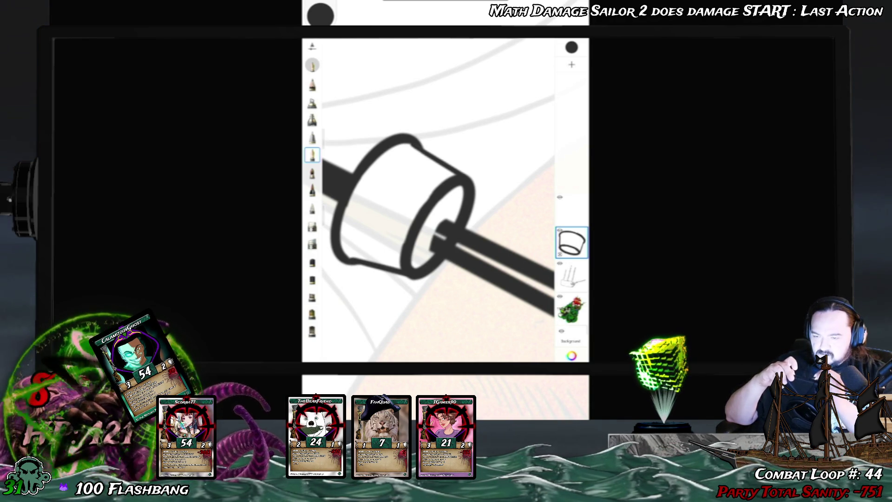
{"action": "key", "text": "Tab"}
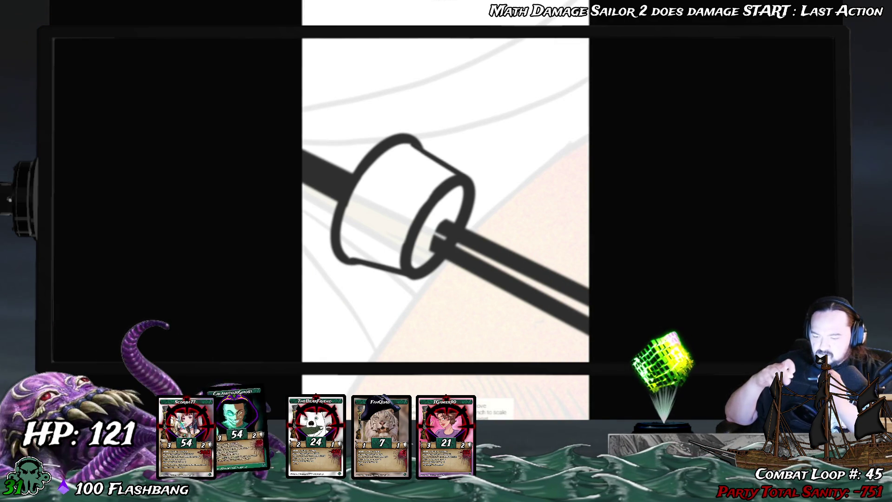
{"action": "key", "text": "ctrl+z"}
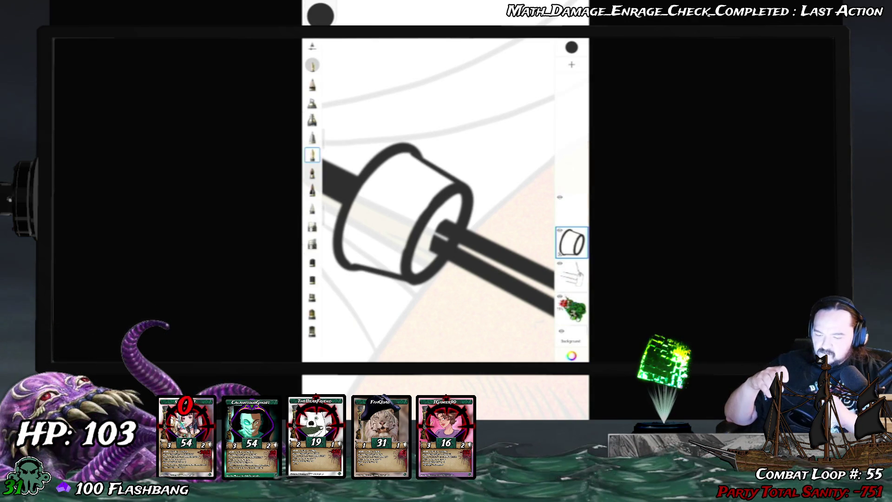
{"action": "scroll", "coordinate": [446, 200], "scroll_direction": "down", "scroll_amount": 3}
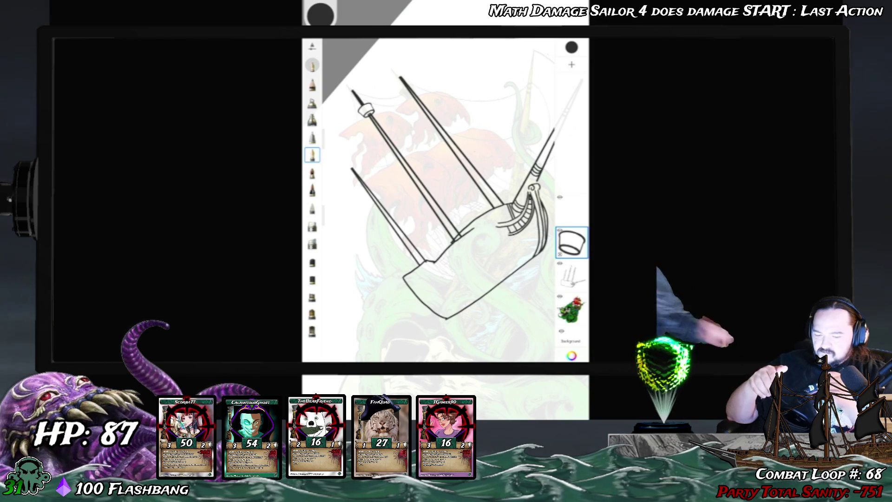
Step: Add a new layer for the sails and choose the pen brush, testing it once
{"action": "left_click", "coordinate": [572, 64]}
{"action": "left_click", "coordinate": [313, 137]}
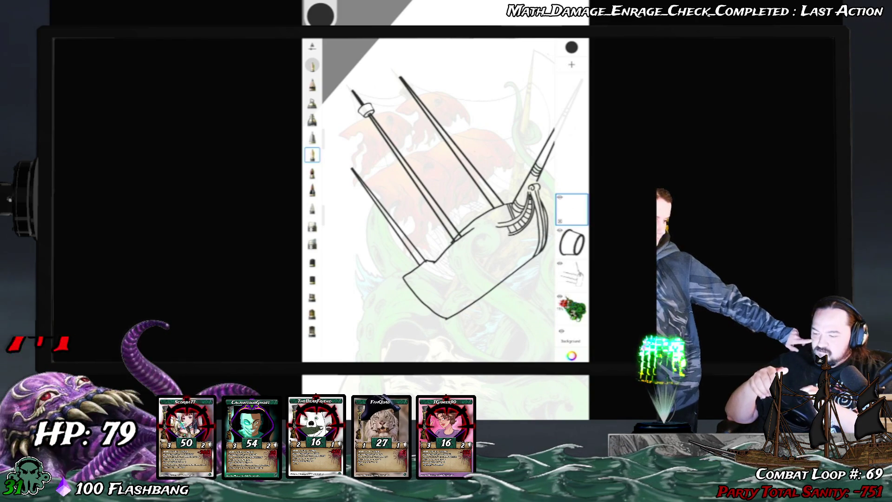
{"action": "left_click", "coordinate": [312, 154]}
{"action": "left_click_drag", "start_coordinate": [458, 67], "coordinate": [490, 111]}
{"action": "key", "text": "ctrl+z"}
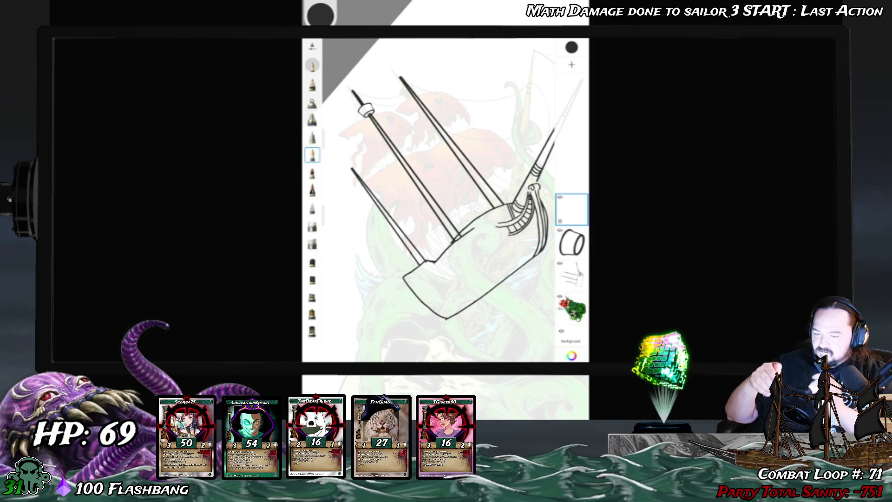
{"action": "scroll", "coordinate": [429, 200], "scroll_direction": "up", "scroll_amount": 5}
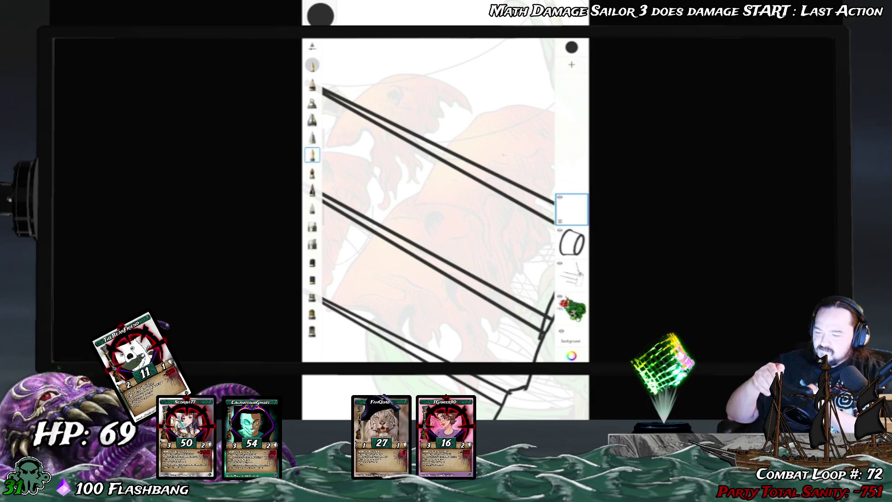
{"action": "scroll", "coordinate": [331, 181], "scroll_direction": "down", "scroll_amount": 2}
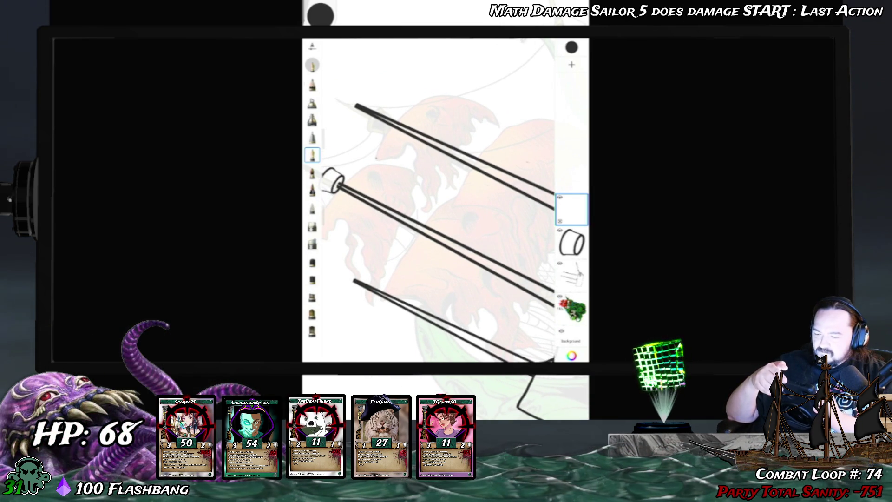
Step: Outline the top sail's upper curve and the curved edge of the sail below
{"action": "mouse_move", "coordinate": [375, 158]}
{"action": "left_mouse_down"}
{"action": "mouse_move", "coordinate": [397, 119]}
{"action": "mouse_move", "coordinate": [467, 96]}
{"action": "mouse_move", "coordinate": [493, 122]}
{"action": "left_mouse_up"}
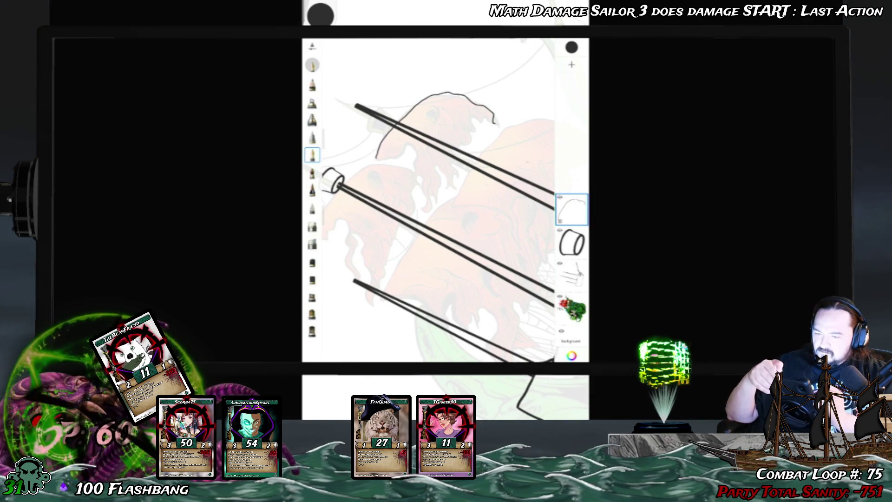
{"action": "key", "text": "ctrl+z"}
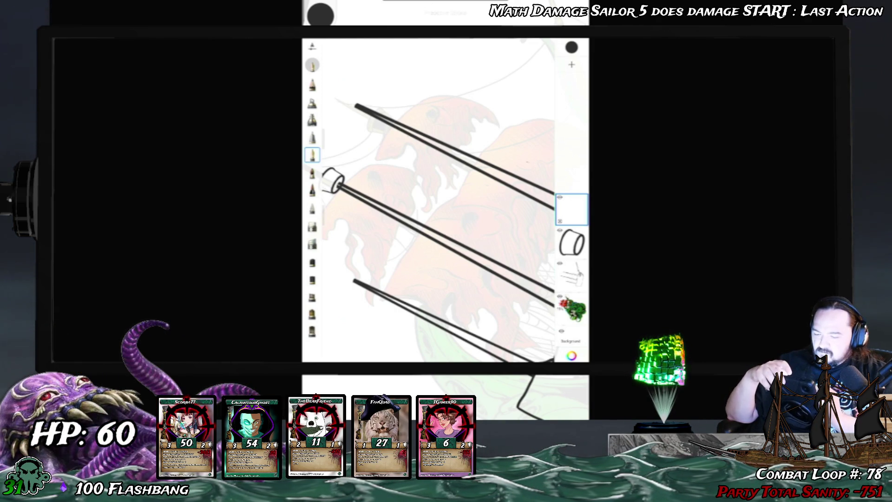
{"action": "mouse_move", "coordinate": [465, 139]}
{"action": "left_mouse_down"}
{"action": "mouse_move", "coordinate": [427, 154]}
{"action": "mouse_move", "coordinate": [422, 184]}
{"action": "left_mouse_up"}
{"action": "mouse_move", "coordinate": [427, 132]}
{"action": "left_mouse_down"}
{"action": "mouse_move", "coordinate": [463, 98]}
{"action": "mouse_move", "coordinate": [496, 104]}
{"action": "left_mouse_up"}
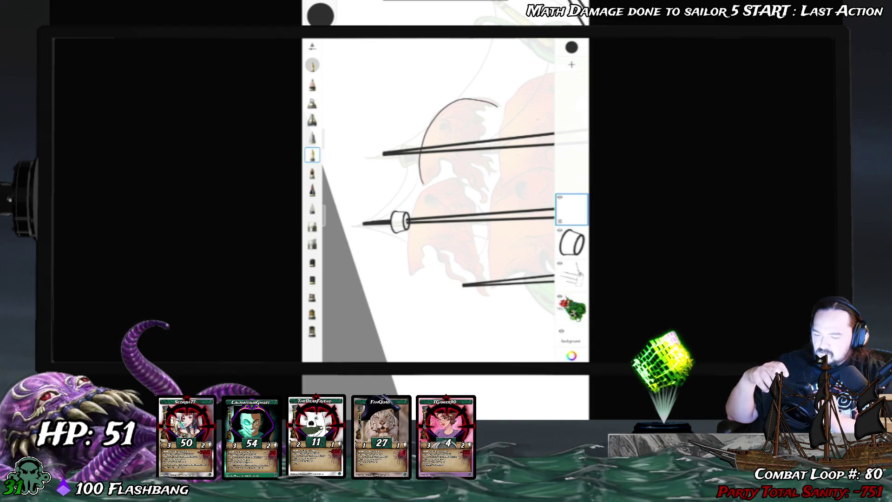
{"action": "mouse_move", "coordinate": [421, 198]}
{"action": "left_mouse_down"}
{"action": "mouse_move", "coordinate": [409, 273]}
{"action": "mouse_move", "coordinate": [445, 179]}
{"action": "left_mouse_up"}
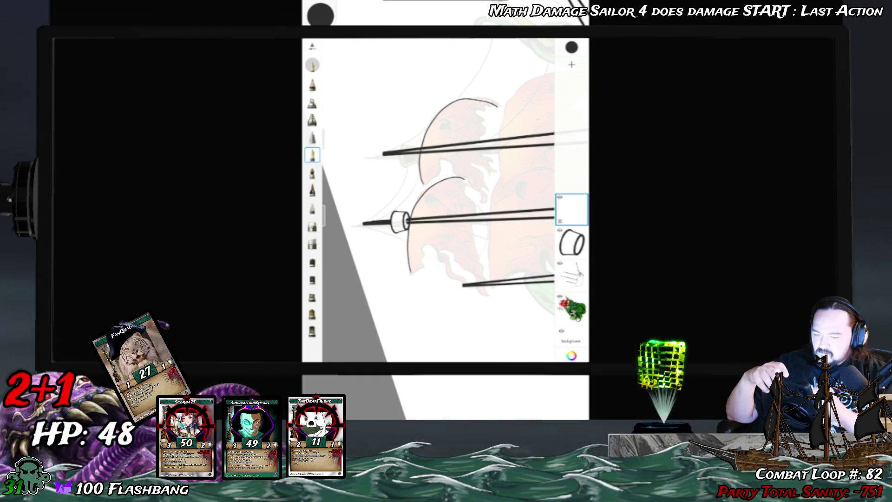
Step: Draw a sail's vertical side edge and the large sail's curved top, extending the side to the yard
{"action": "scroll", "coordinate": [446, 200], "scroll_direction": "right", "scroll_amount": 5}
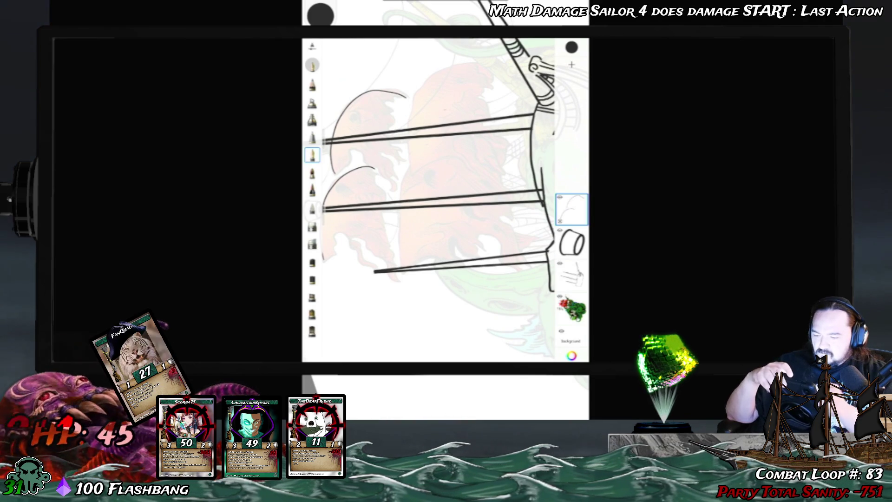
{"action": "left_click_drag", "start_coordinate": [409, 138], "coordinate": [412, 174]}
{"action": "left_click_drag", "start_coordinate": [412, 114], "coordinate": [490, 67]}
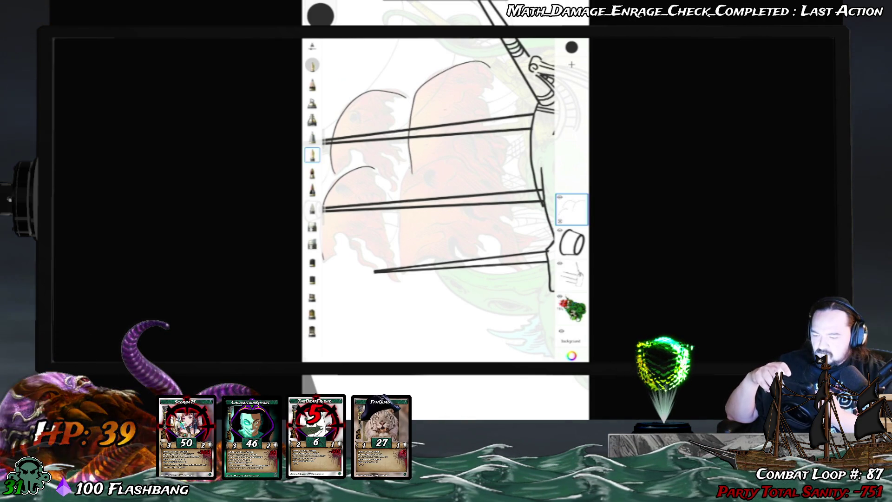
{"action": "left_click_drag", "start_coordinate": [401, 251], "coordinate": [404, 267]}
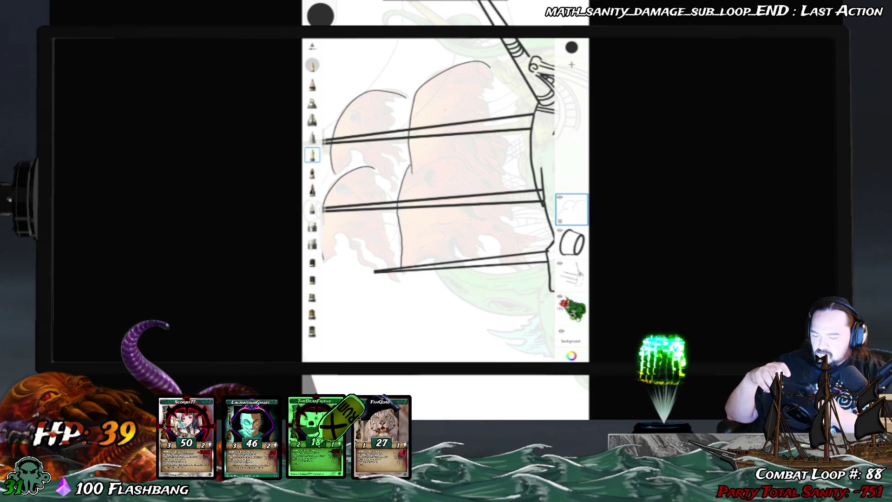
{"action": "left_click_drag", "start_coordinate": [464, 139], "coordinate": [481, 195]}
{"action": "left_click_drag", "start_coordinate": [465, 139], "coordinate": [446, 195]}
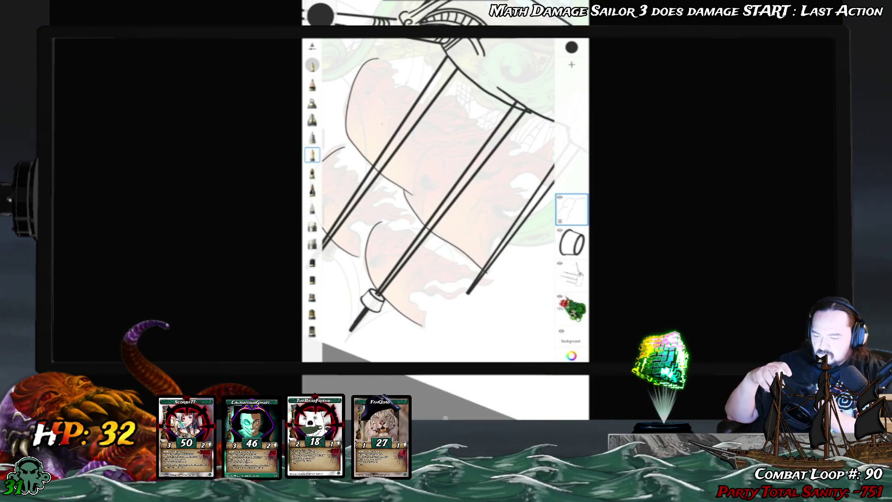
Step: Extend the sail curve to the right and redraw the rounded bump at its tip
{"action": "left_click_drag", "start_coordinate": [433, 149], "coordinate": [470, 144]}
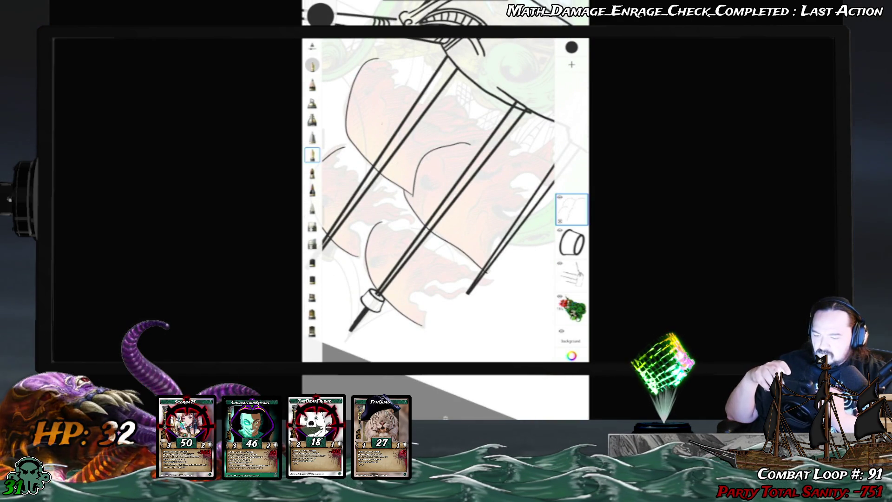
{"action": "left_click_drag", "start_coordinate": [446, 195], "coordinate": [418, 148]}
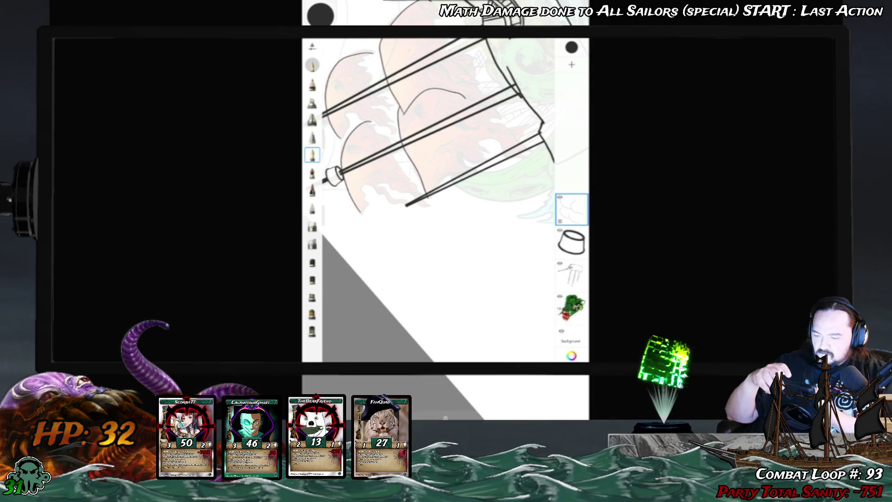
{"action": "mouse_move", "coordinate": [418, 186]}
{"action": "left_mouse_down"}
{"action": "mouse_move", "coordinate": [464, 139]}
{"action": "mouse_move", "coordinate": [409, 186]}
{"action": "left_mouse_up"}
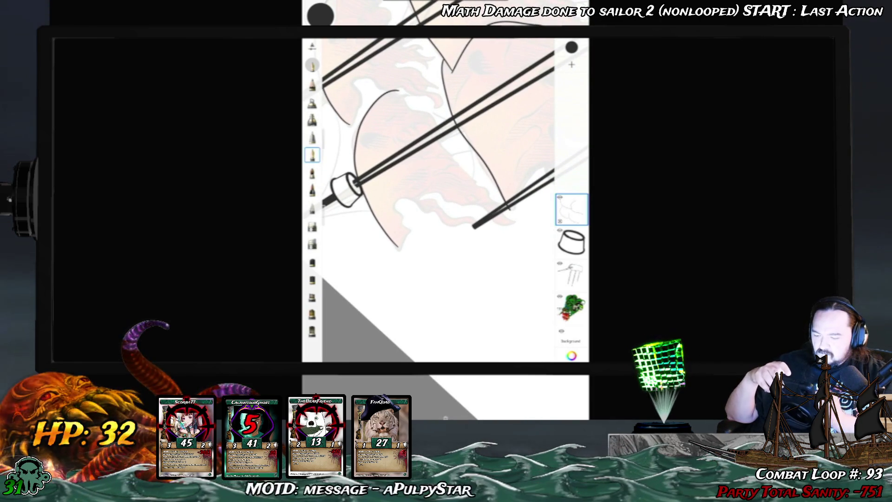
{"action": "mouse_move", "coordinate": [401, 216]}
{"action": "left_mouse_down"}
{"action": "mouse_move", "coordinate": [405, 241]}
{"action": "mouse_move", "coordinate": [420, 207]}
{"action": "left_mouse_up"}
{"action": "key", "text": "ctrl+z"}
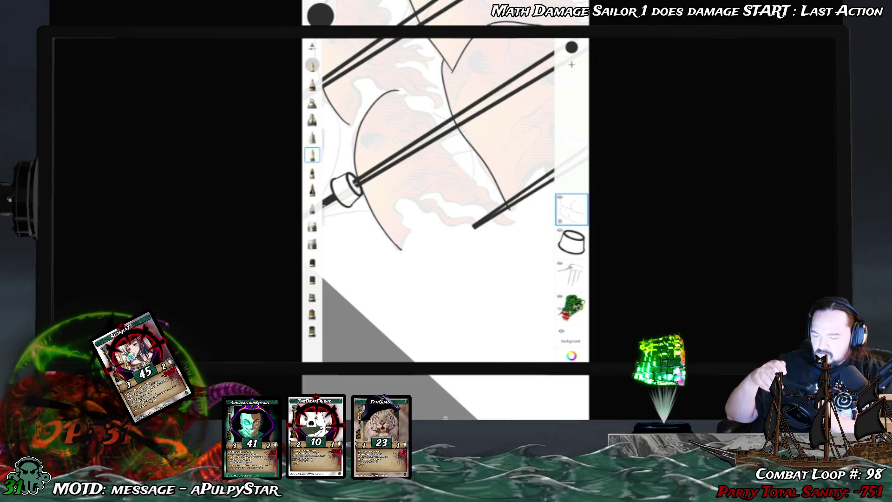
{"action": "mouse_move", "coordinate": [395, 212]}
{"action": "left_mouse_down"}
{"action": "mouse_move", "coordinate": [403, 199]}
{"action": "mouse_move", "coordinate": [419, 208]}
{"action": "left_mouse_up"}
Step: Extend the sail outline downward and add a wavy torn edge beside it
{"action": "mouse_move", "coordinate": [347, 191]}
{"action": "left_mouse_down"}
{"action": "mouse_move", "coordinate": [399, 103]}
{"action": "mouse_move", "coordinate": [458, 79]}
{"action": "left_mouse_up"}
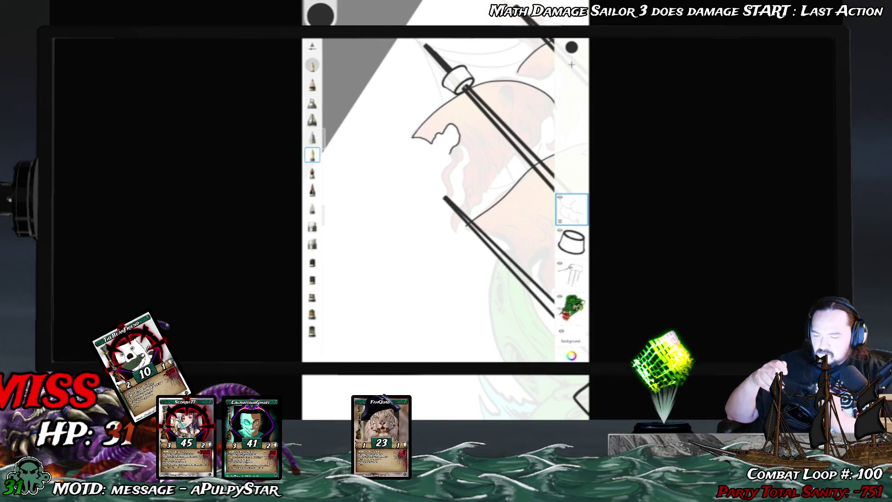
{"action": "mouse_move", "coordinate": [444, 170]}
{"action": "left_mouse_down"}
{"action": "mouse_move", "coordinate": [449, 197]}
{"action": "mouse_move", "coordinate": [463, 143]}
{"action": "left_mouse_up"}
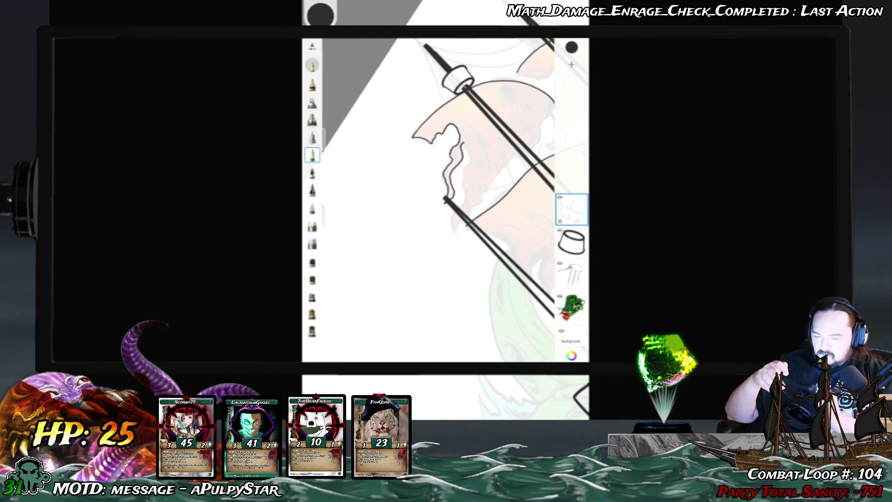
{"action": "mouse_move", "coordinate": [462, 144]}
{"action": "left_mouse_down"}
{"action": "mouse_move", "coordinate": [464, 195]}
{"action": "mouse_move", "coordinate": [451, 230]}
{"action": "left_mouse_up"}
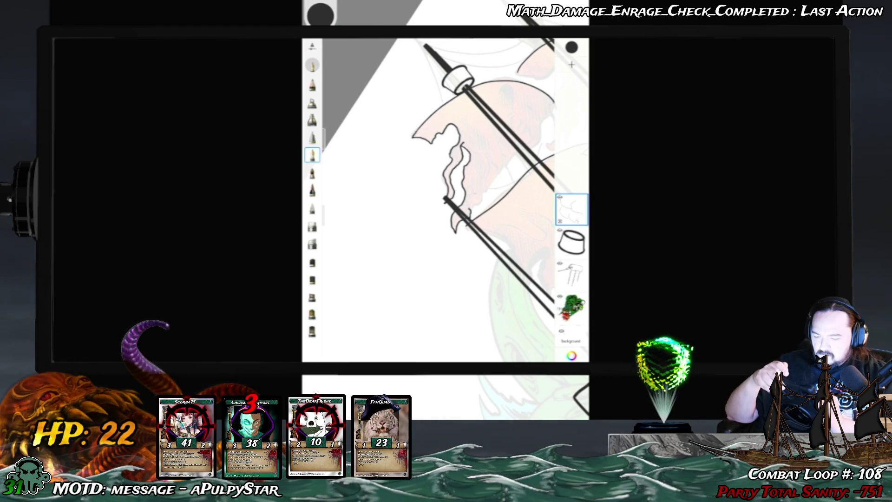
{"action": "left_click_drag", "start_coordinate": [458, 81], "coordinate": [449, 100]}
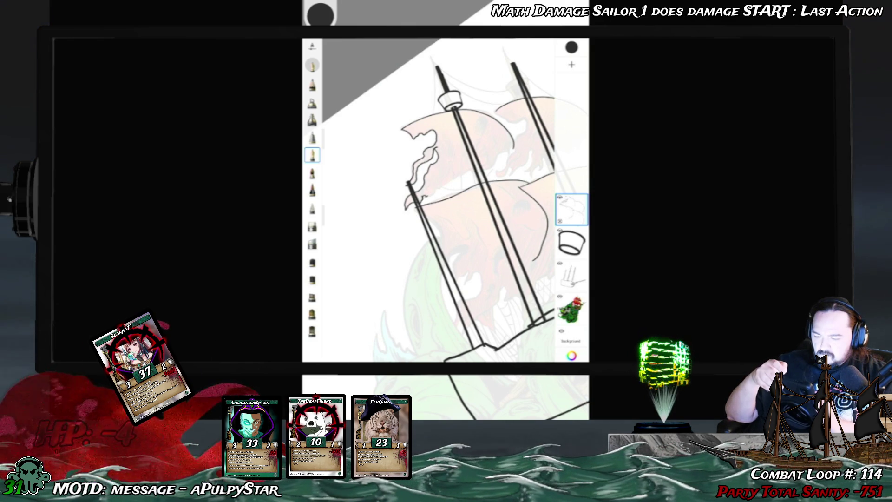
Step: Add a short wavy stroke on the upper sail, check the brush settings, and zoom out
{"action": "left_click_drag", "start_coordinate": [432, 183], "coordinate": [458, 170]}
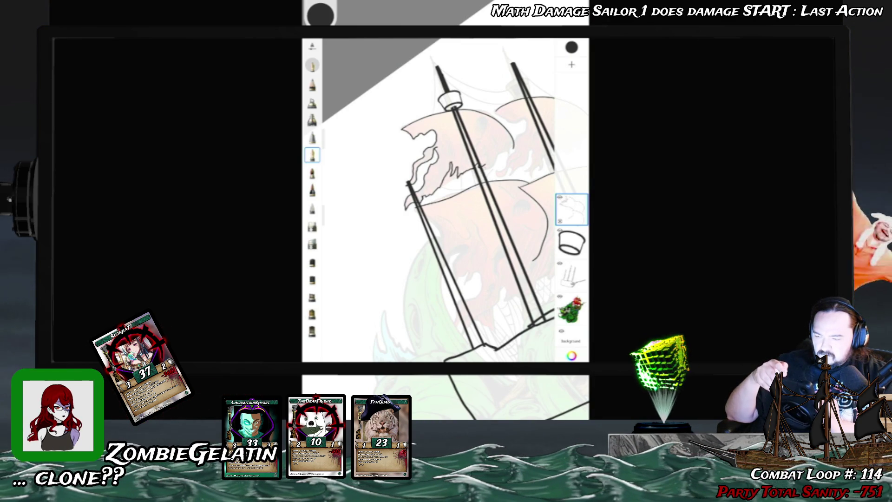
{"action": "left_click", "coordinate": [312, 155]}
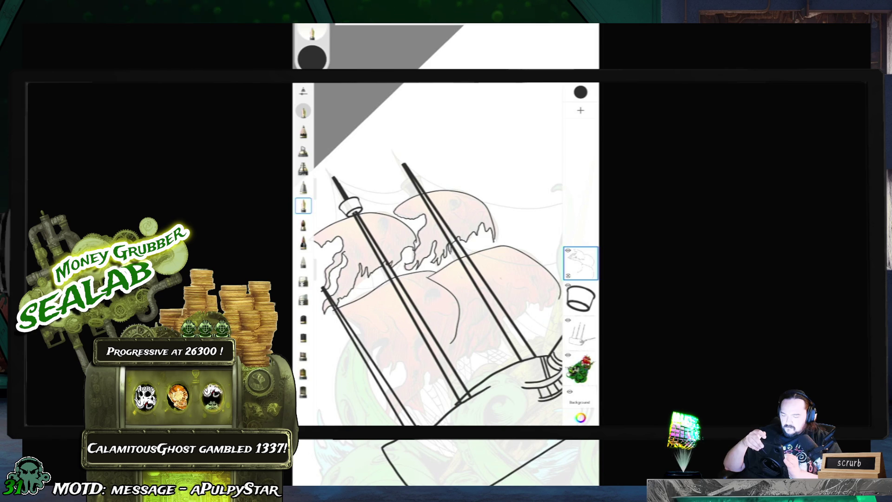
{"action": "scroll", "coordinate": [446, 256], "scroll_direction": "down", "scroll_amount": 3}
{"action": "scroll", "coordinate": [446, 256], "scroll_direction": "down", "scroll_amount": 1}
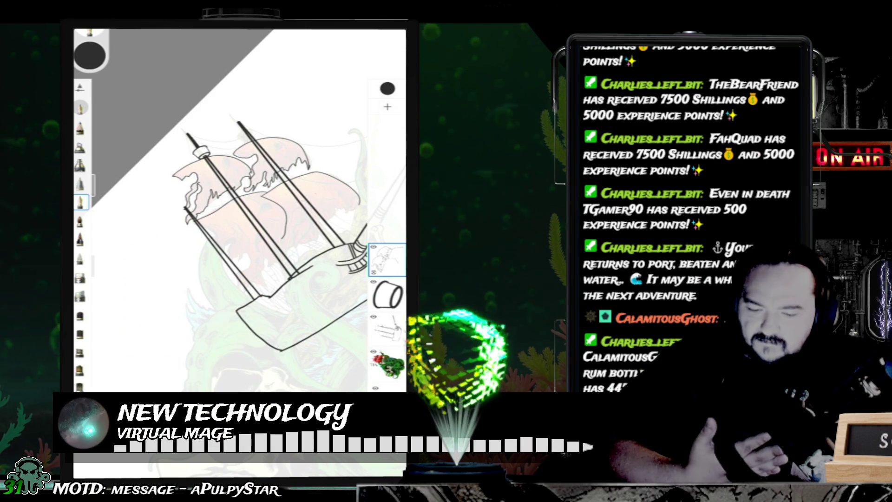
Step: Zoom in on the lower sails and back out to review their ragged outlines
{"action": "scroll", "coordinate": [241, 209], "scroll_direction": "up", "scroll_amount": 5}
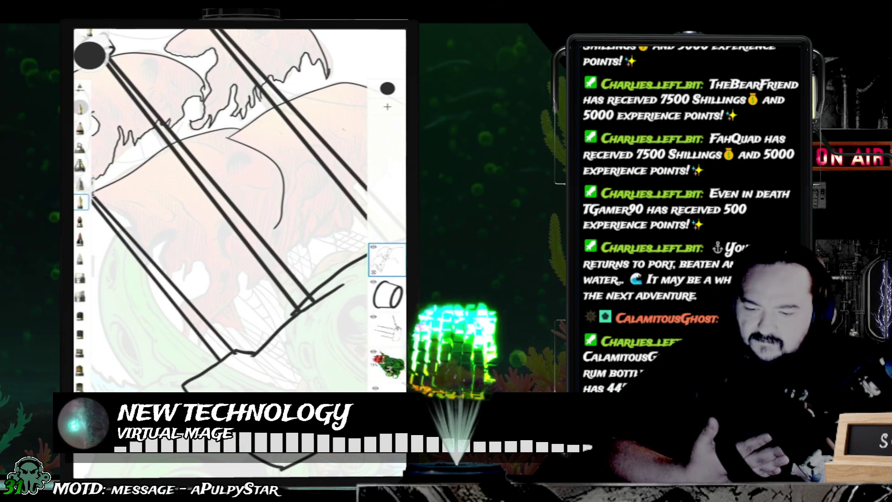
{"action": "scroll", "coordinate": [242, 209], "scroll_direction": "down", "scroll_amount": 3}
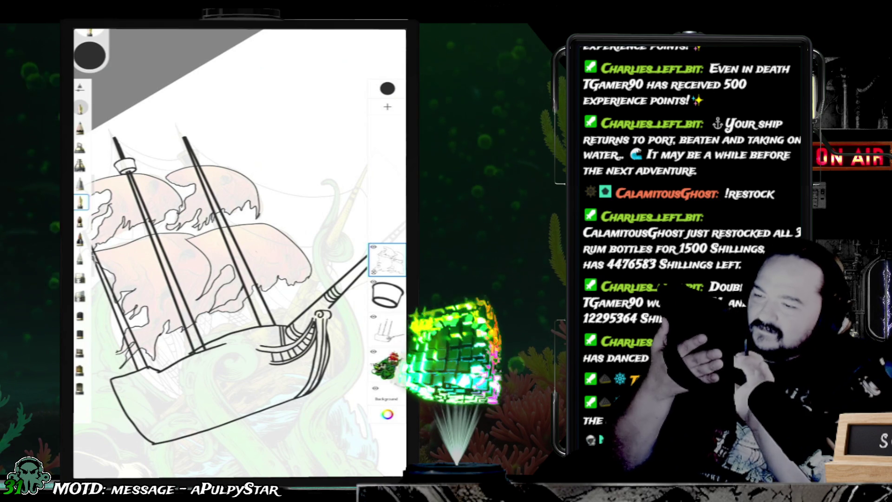
{"action": "scroll", "coordinate": [239, 297], "scroll_direction": "down", "scroll_amount": 5}
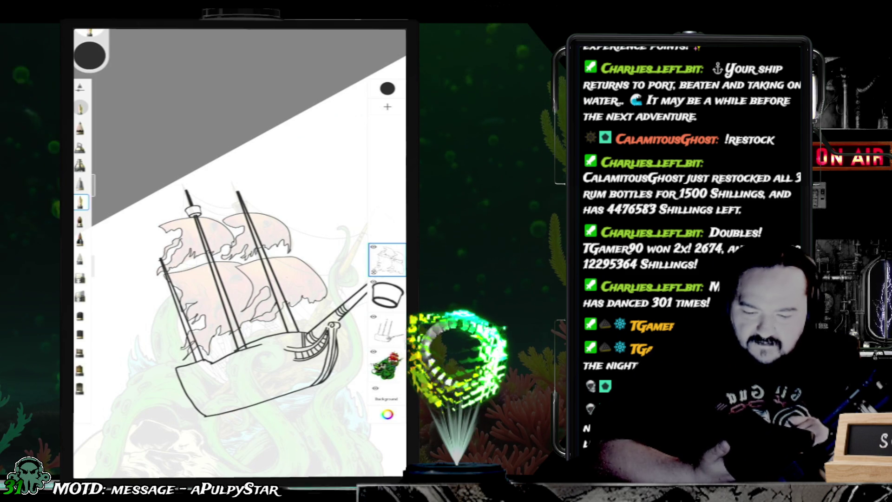
Step: Move the kraken colour layer down and left below the ship, then reselect the sketch layer
{"action": "left_click", "coordinate": [387, 365]}
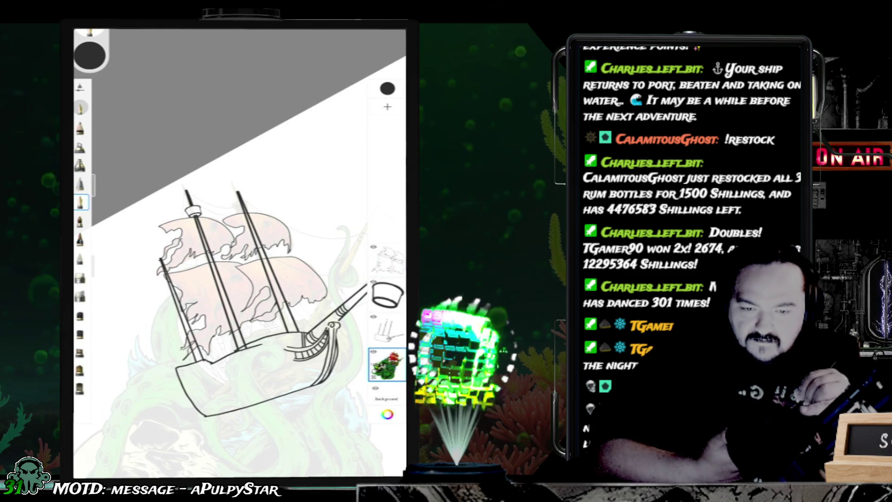
{"action": "key", "text": "ctrl+t"}
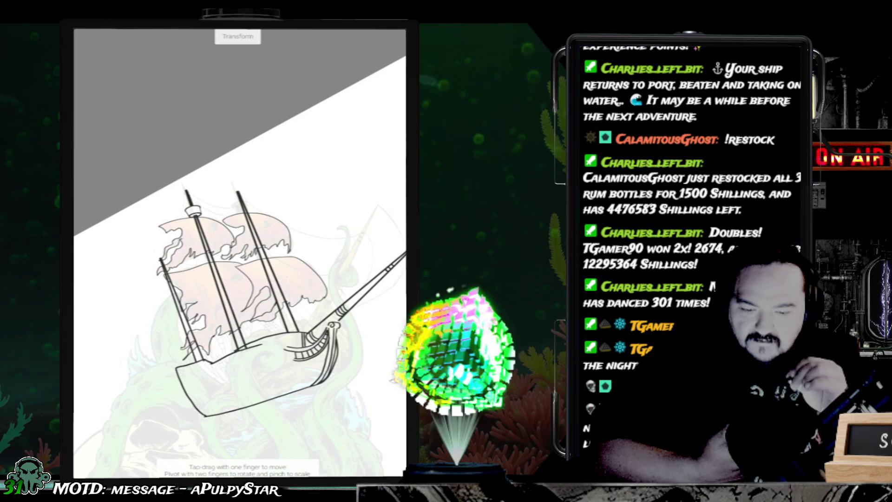
{"action": "mouse_move", "coordinate": [232, 278]}
{"action": "left_mouse_down"}
{"action": "mouse_move", "coordinate": [205, 307]}
{"action": "mouse_move", "coordinate": [153, 333]}
{"action": "left_mouse_up"}
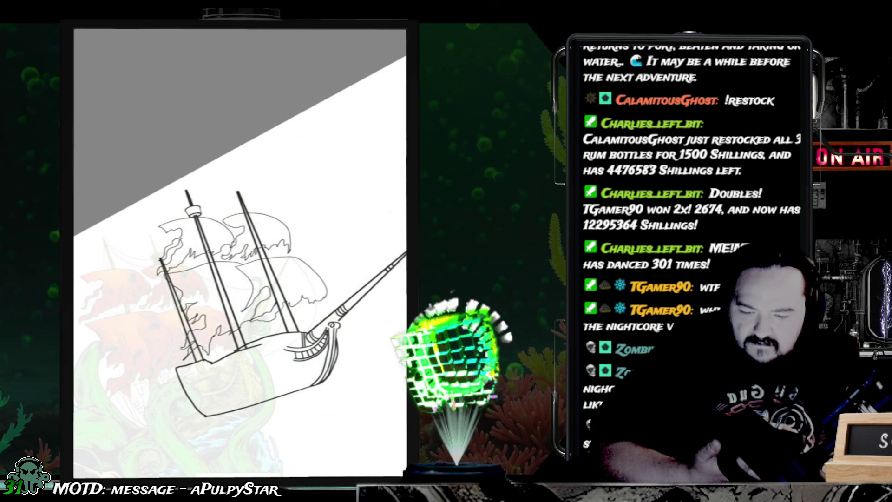
{"action": "left_click_drag", "start_coordinate": [154, 333], "coordinate": [150, 330]}
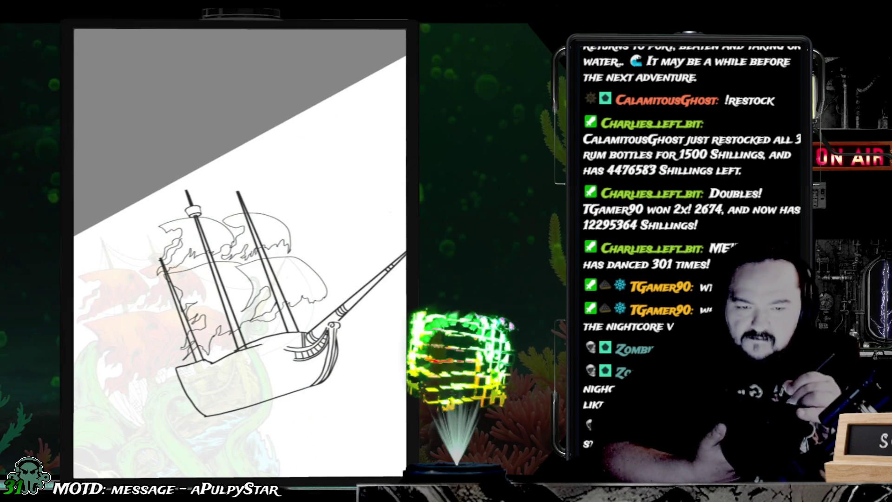
{"action": "key", "text": "Tab"}
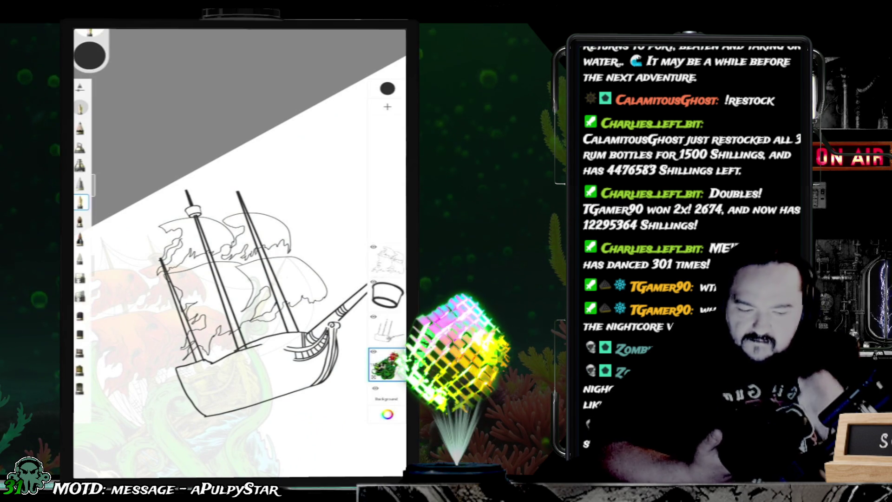
{"action": "left_click", "coordinate": [387, 259]}
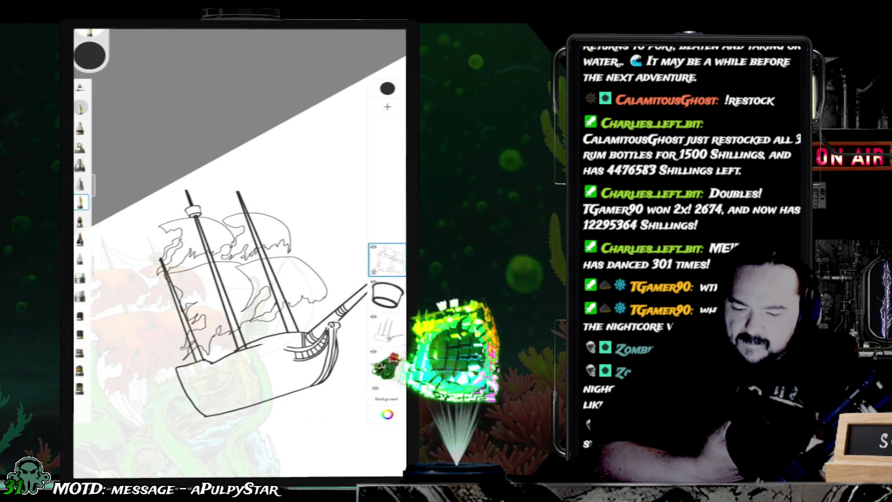
Step: Hide the kraken reference layer and tilt the canvas so the bowsprit points up
{"action": "left_click_drag", "start_coordinate": [279, 325], "coordinate": [242, 279]}
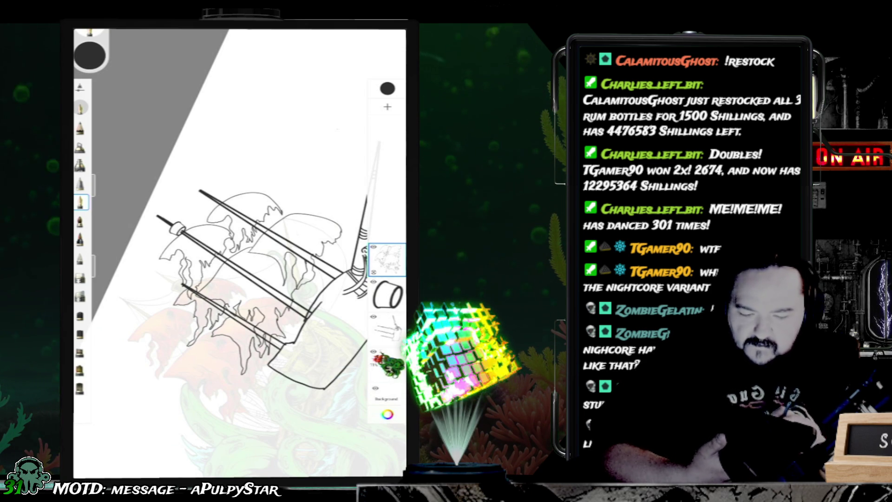
{"action": "left_click_drag", "start_coordinate": [260, 196], "coordinate": [300, 225]}
{"action": "left_click", "coordinate": [373, 351]}
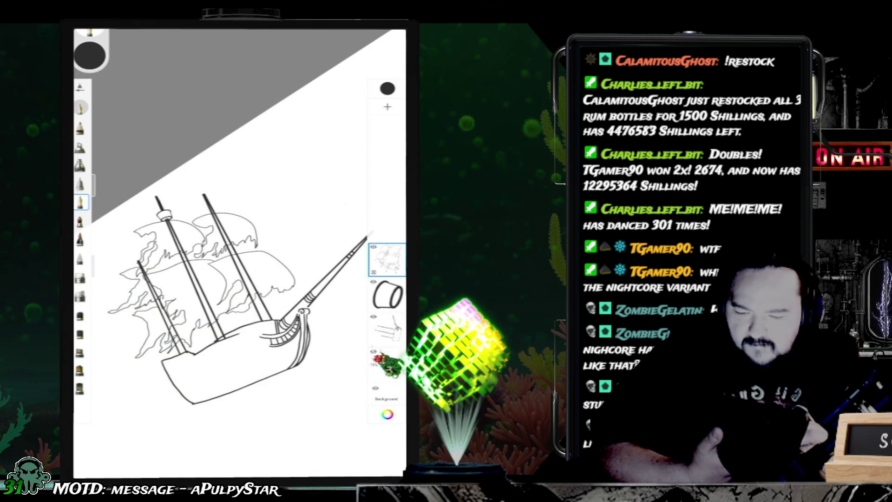
{"action": "left_click_drag", "start_coordinate": [333, 253], "coordinate": [304, 187]}
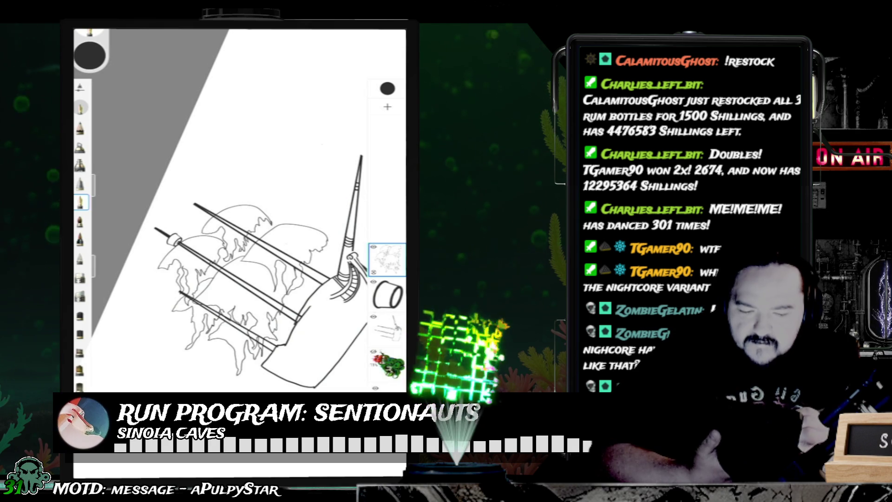
Step: Add a new empty layer and place it below the ship sketch layer
{"action": "left_click", "coordinate": [387, 107]}
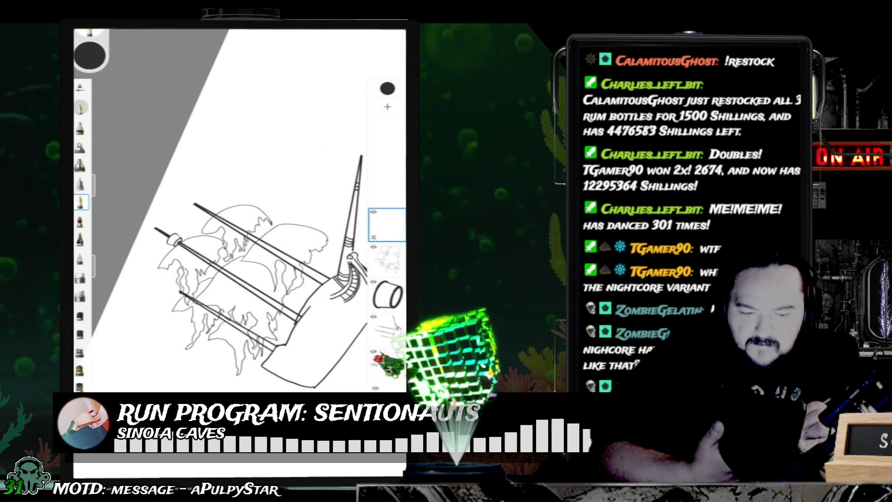
{"action": "left_click", "coordinate": [387, 224]}
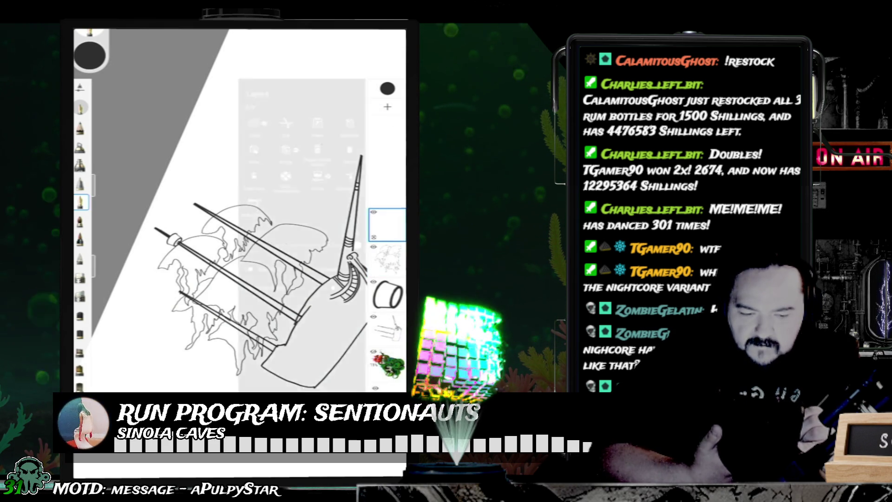
{"action": "left_click", "coordinate": [387, 224]}
{"action": "left_click_drag", "start_coordinate": [387, 225], "coordinate": [387, 259]}
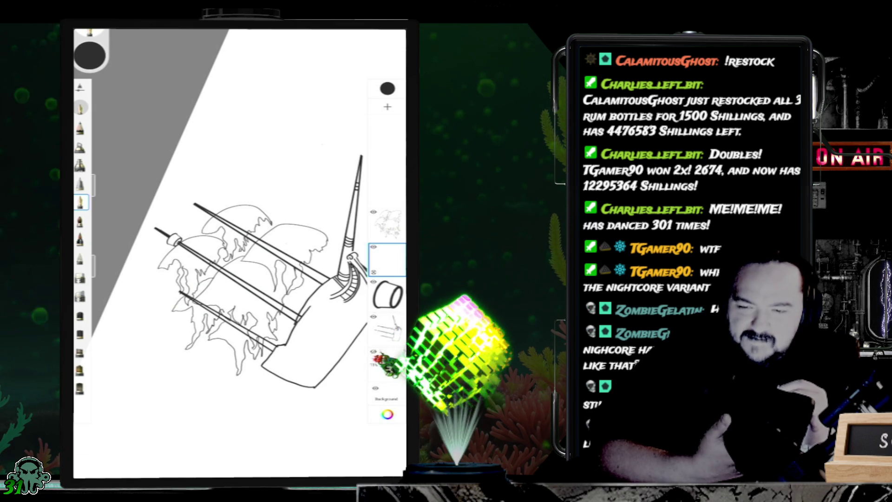
Step: Enlarge the Fountain Pen brush size from 4.3 to about 7.8
{"action": "left_click", "coordinate": [81, 202]}
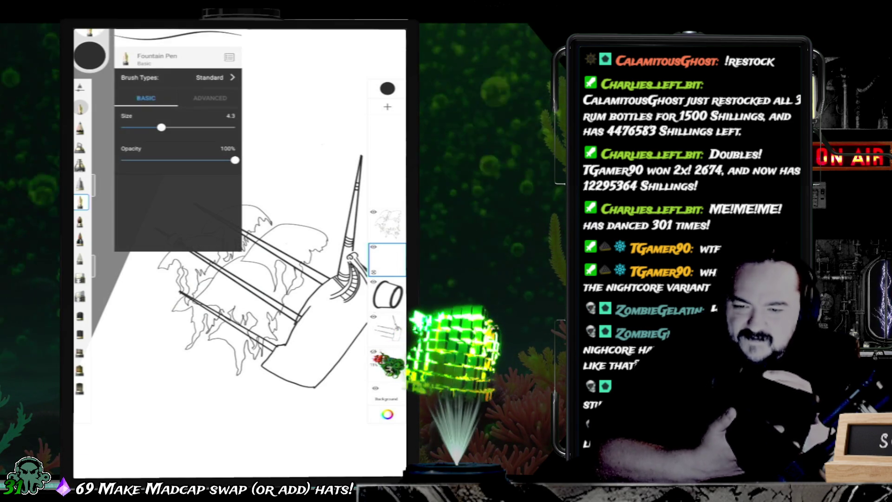
{"action": "left_click", "coordinate": [80, 202]}
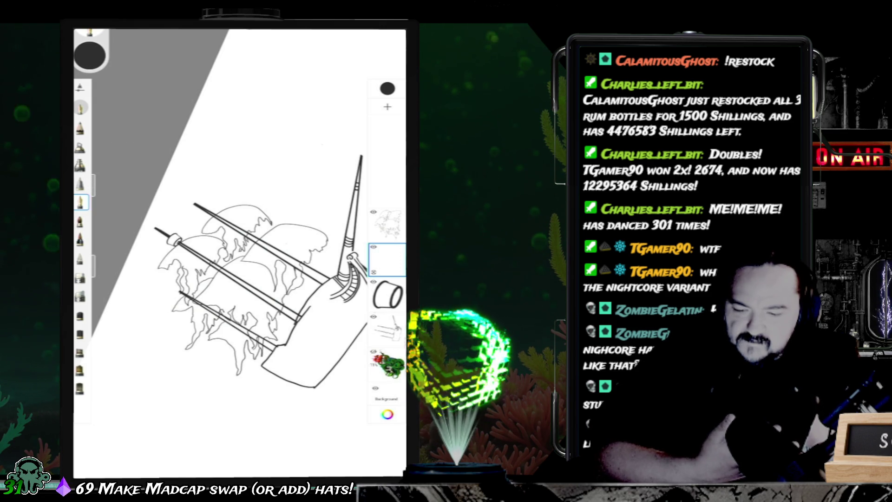
{"action": "left_click", "coordinate": [99, 185]}
{"action": "left_click_drag", "start_coordinate": [99, 185], "coordinate": [99, 157]}
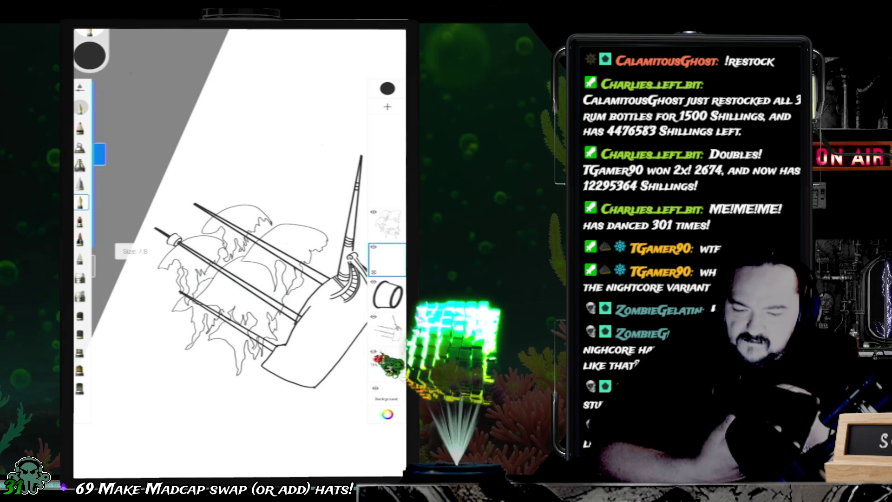
Step: Test a different brush and a new size with scribbles, undoing every test stroke
{"action": "left_click_drag", "start_coordinate": [236, 122], "coordinate": [277, 171]}
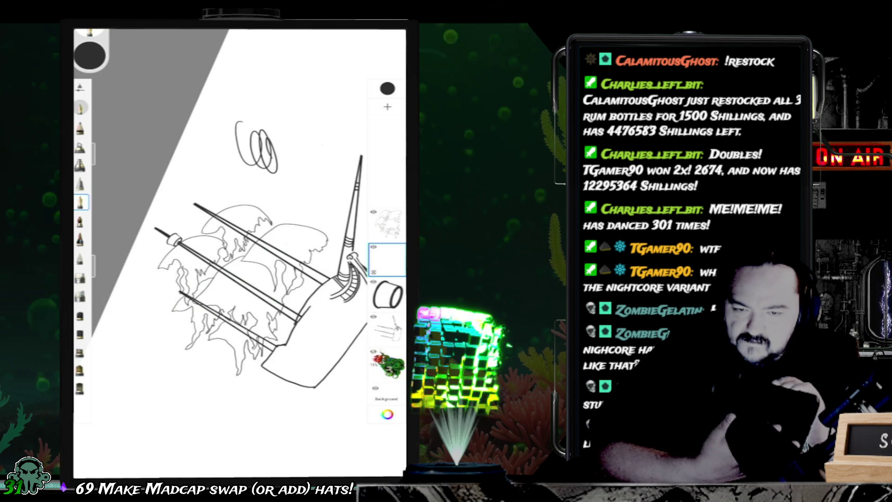
{"action": "key", "text": "ctrl+z"}
{"action": "left_click", "coordinate": [80, 165]}
{"action": "mouse_move", "coordinate": [241, 129]}
{"action": "left_mouse_down"}
{"action": "mouse_move", "coordinate": [254, 163]}
{"action": "mouse_move", "coordinate": [262, 122]}
{"action": "left_mouse_up"}
{"action": "key", "text": "ctrl+z"}
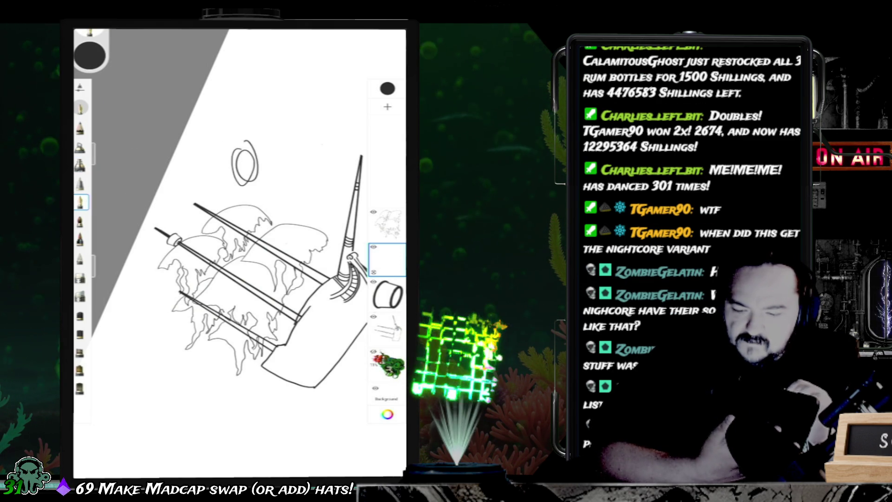
{"action": "key", "text": "ctrl+z"}
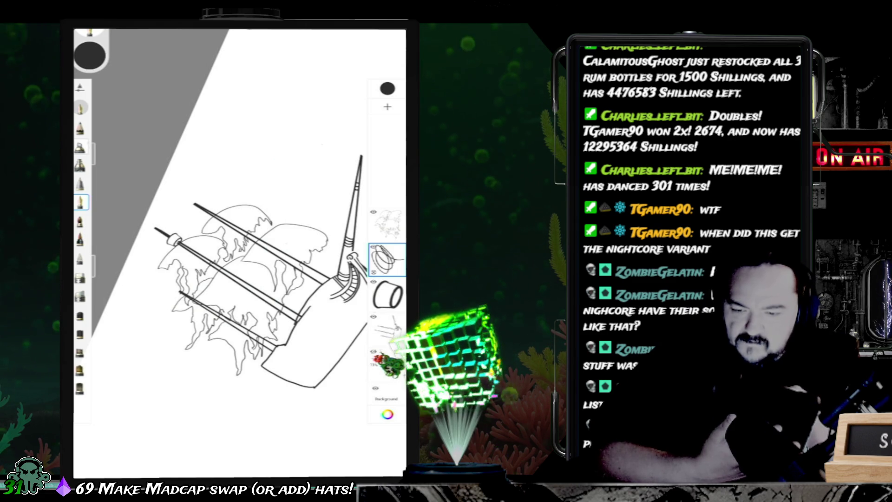
{"action": "left_click_drag", "start_coordinate": [99, 130], "coordinate": [99, 116]}
{"action": "mouse_move", "coordinate": [254, 134]}
{"action": "left_mouse_down"}
{"action": "mouse_move", "coordinate": [263, 186]}
{"action": "mouse_move", "coordinate": [281, 177]}
{"action": "left_mouse_up"}
{"action": "key", "text": "ctrl+z"}
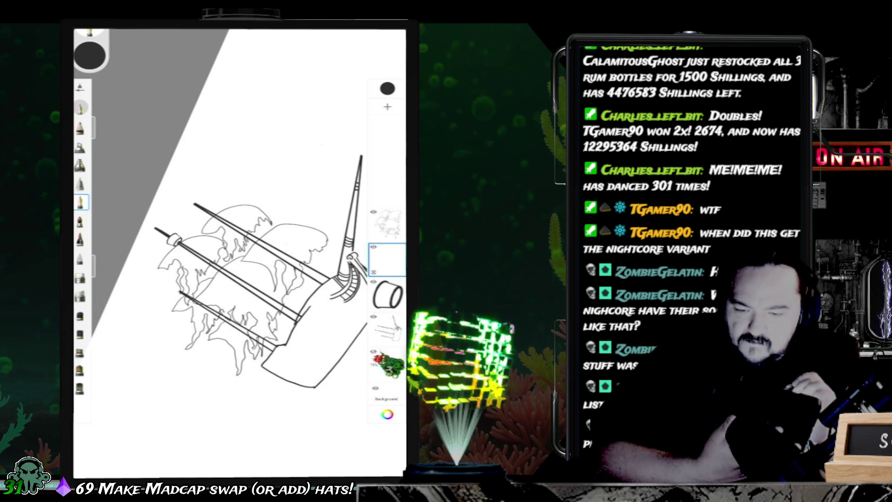
{"action": "left_click", "coordinate": [90, 55]}
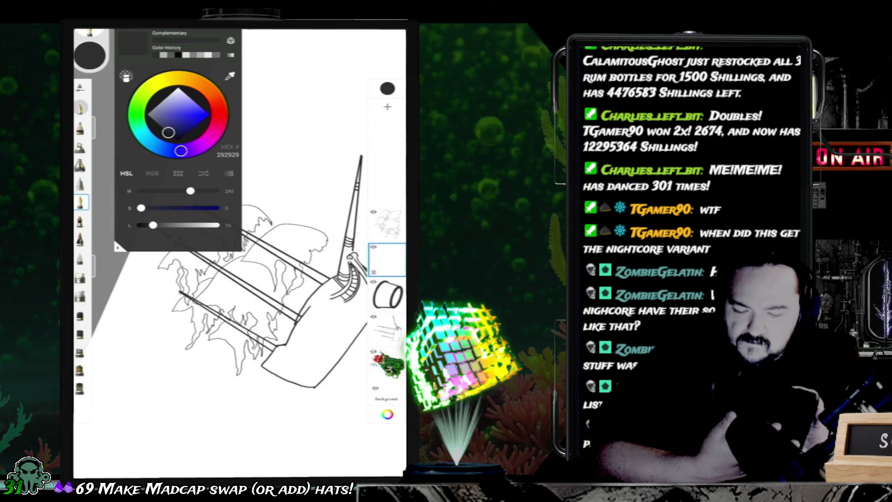
Step: Set the brush colour to deep green 088124, then test and undo a stroke
{"action": "left_click_drag", "start_coordinate": [168, 133], "coordinate": [209, 114]}
{"action": "mouse_move", "coordinate": [181, 150]}
{"action": "left_mouse_down"}
{"action": "mouse_move", "coordinate": [207, 141]}
{"action": "mouse_move", "coordinate": [139, 127]}
{"action": "mouse_move", "coordinate": [136, 118]}
{"action": "left_mouse_up"}
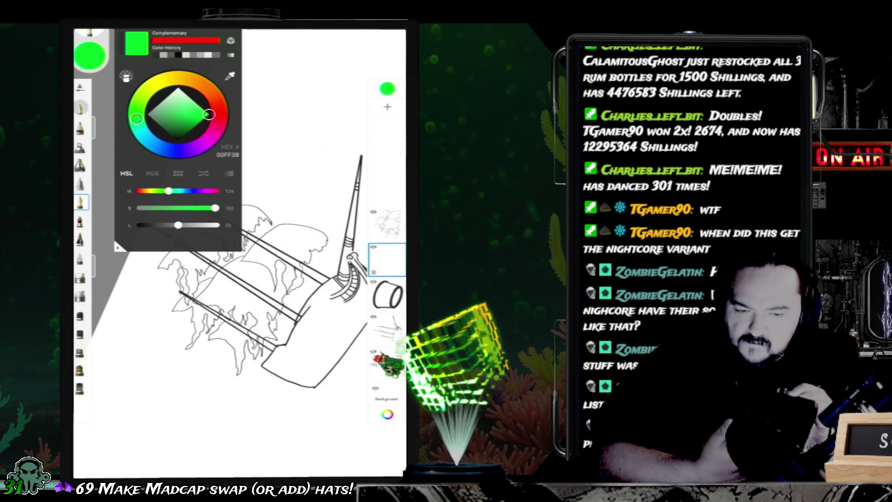
{"action": "left_click_drag", "start_coordinate": [209, 114], "coordinate": [191, 126]}
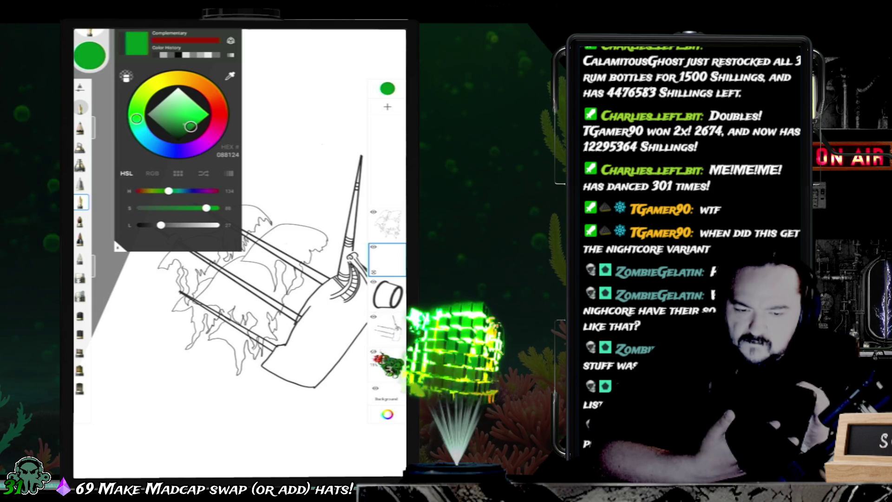
{"action": "mouse_move", "coordinate": [262, 137]}
{"action": "left_mouse_down"}
{"action": "mouse_move", "coordinate": [274, 179]}
{"action": "mouse_move", "coordinate": [290, 190]}
{"action": "left_mouse_up"}
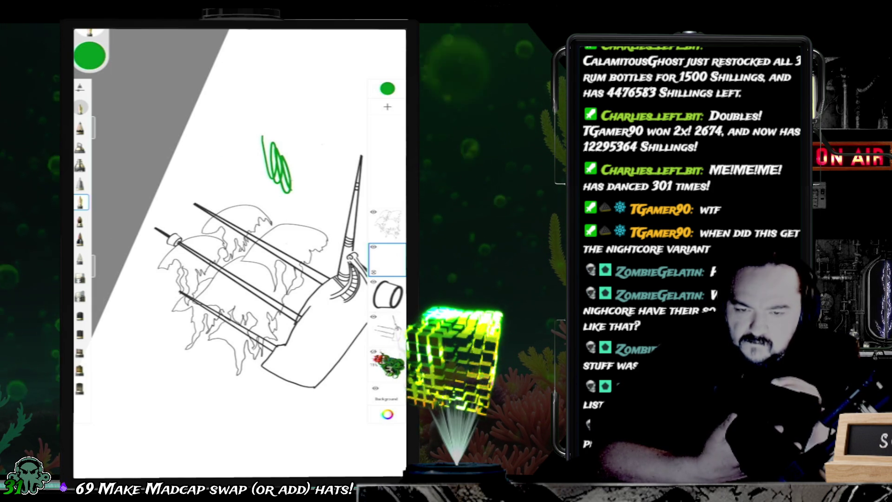
{"action": "key", "text": "ctrl+z"}
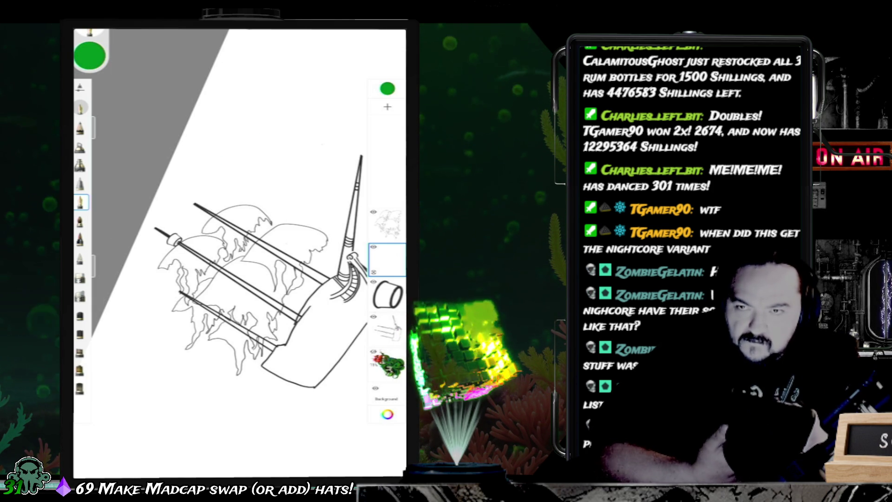
Step: Zoom into the sails, trial green paint and fill, undo both, and select the sketch layer
{"action": "scroll", "coordinate": [221, 253], "scroll_direction": "up", "scroll_amount": 5}
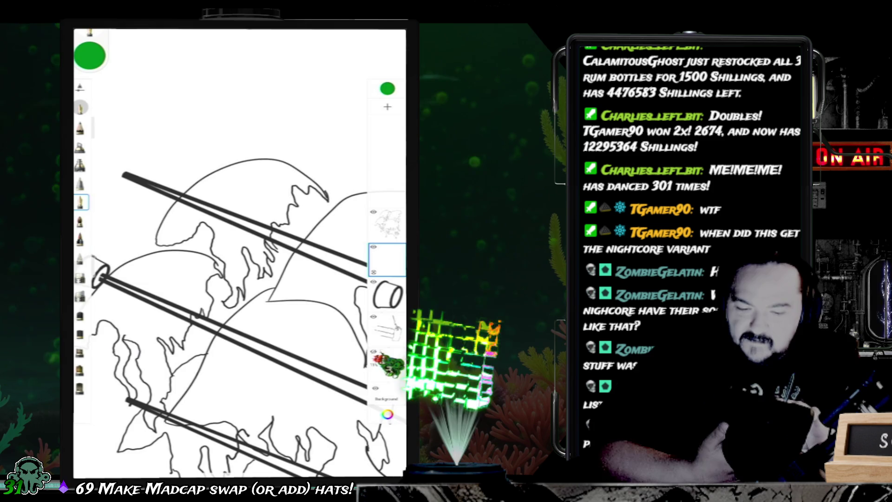
{"action": "scroll", "coordinate": [220, 253], "scroll_direction": "up", "scroll_amount": 1}
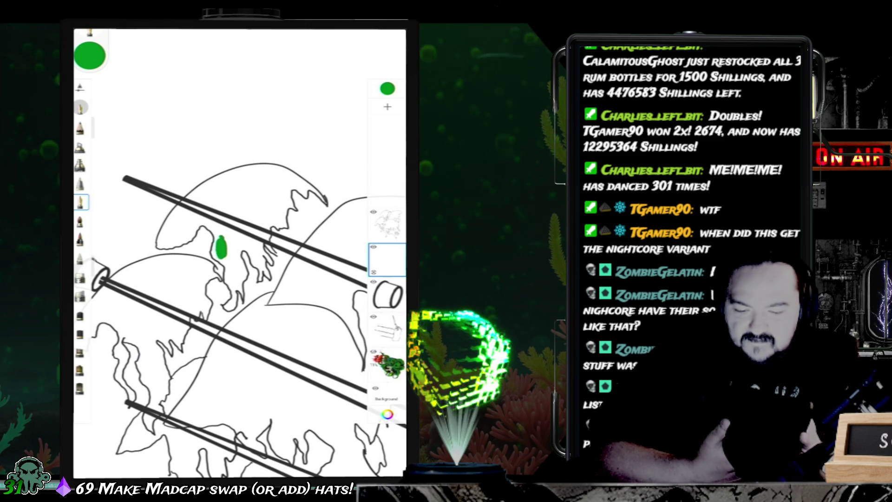
{"action": "left_click_drag", "start_coordinate": [221, 260], "coordinate": [227, 279]}
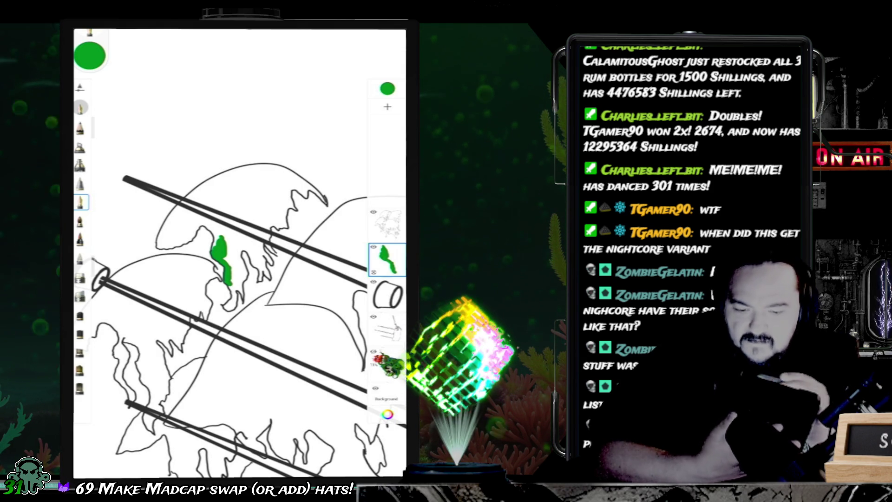
{"action": "key", "text": "ctrl+z"}
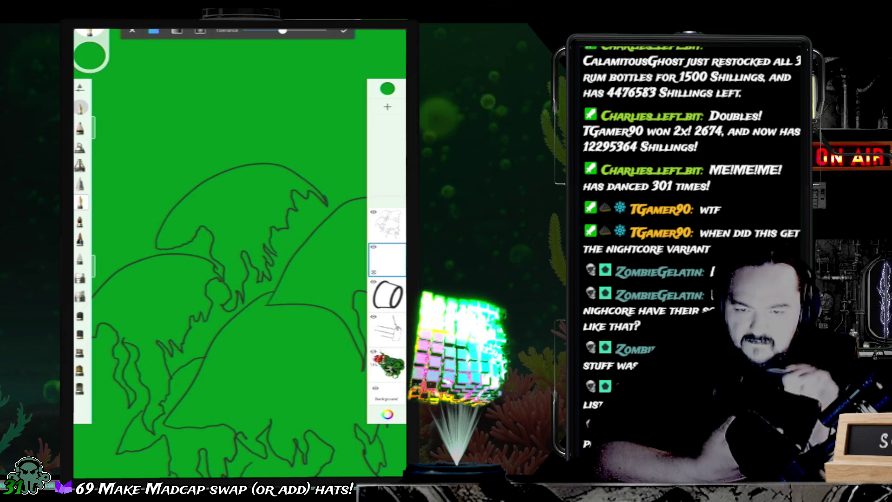
{"action": "key", "text": "ctrl+z"}
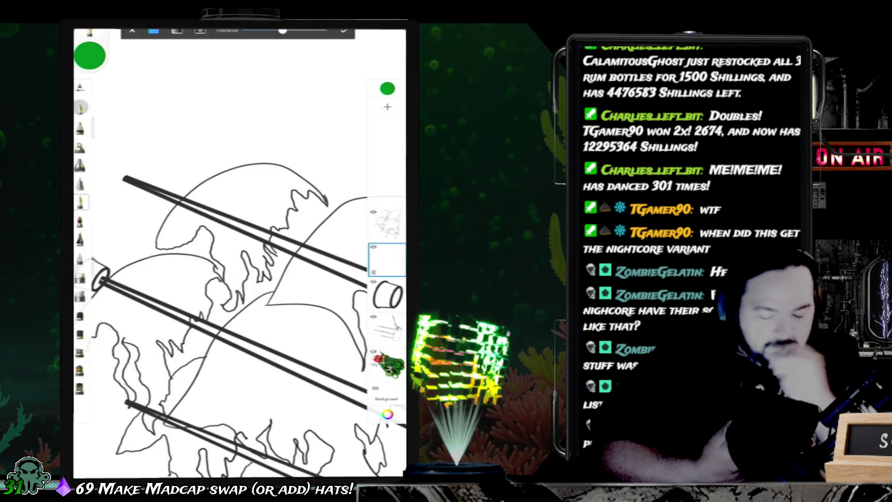
{"action": "left_click", "coordinate": [387, 225]}
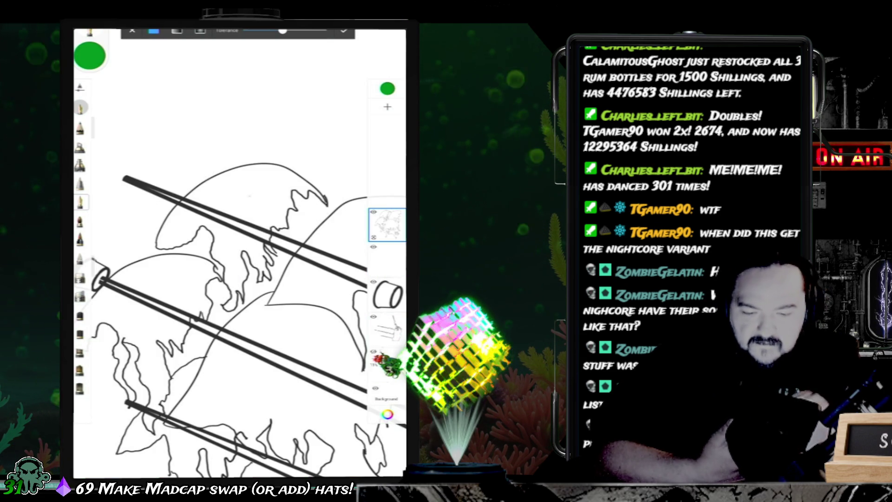
Step: Undo a green flood fill of the sail and set the drawing colour to black (000000)
{"action": "left_click", "coordinate": [223, 116]}
{"action": "key", "text": "ctrl+z"}
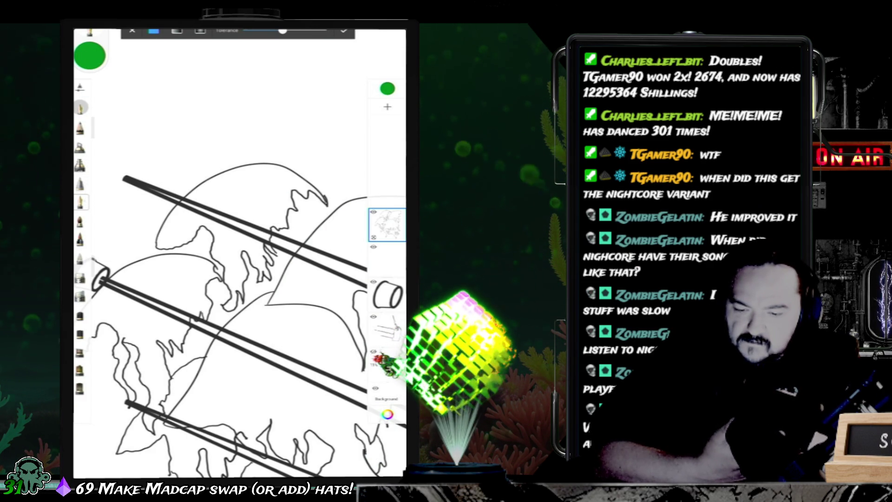
{"action": "left_click", "coordinate": [90, 55]}
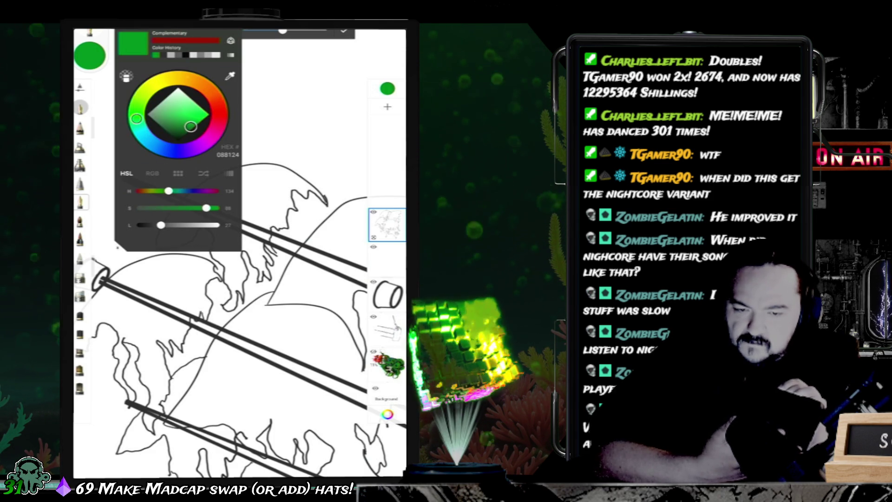
{"action": "left_click", "coordinate": [185, 55]}
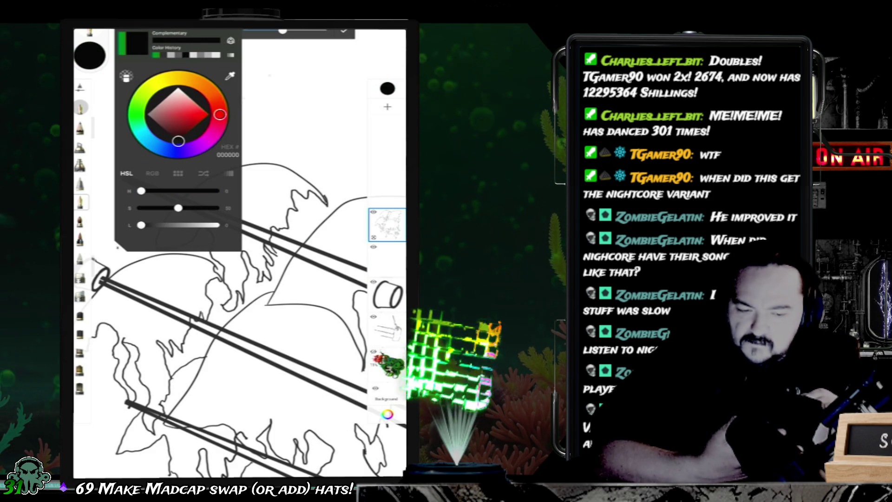
{"action": "left_click", "coordinate": [89, 55]}
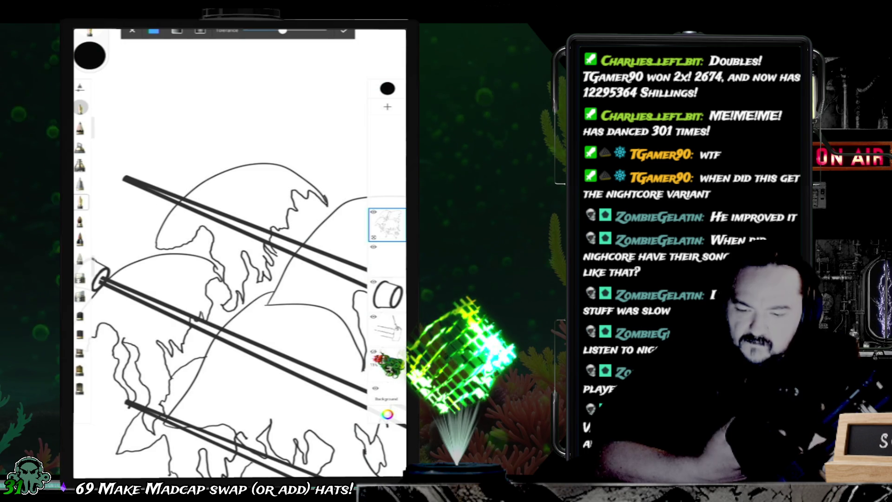
Step: Choose a different inking brush and test it with a dot
{"action": "double_click", "coordinate": [81, 202]}
{"action": "left_click", "coordinate": [248, 122]}
{"action": "left_click", "coordinate": [261, 116]}
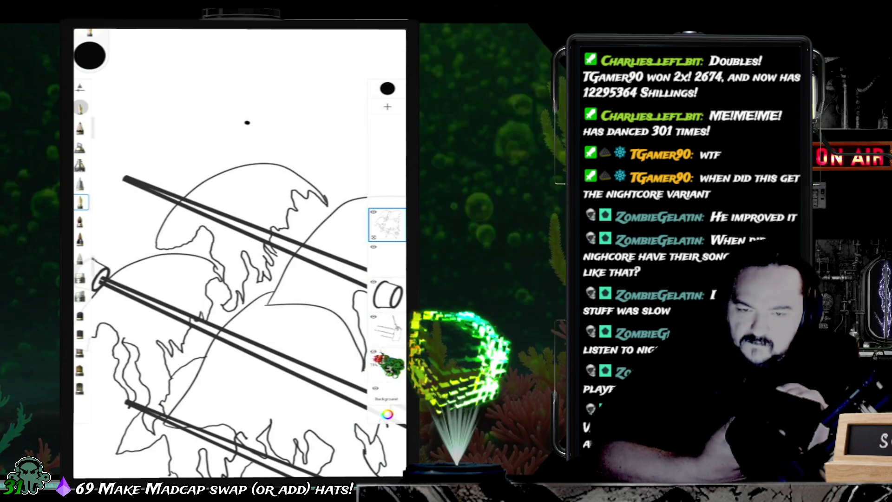
Step: Remove the test dots, set the brush size to 4.4, and pick another inking brush
{"action": "key", "text": "ctrl+z"}
{"action": "key", "text": "ctrl+z"}
{"action": "mouse_move", "coordinate": [95, 177]}
{"action": "left_mouse_down"}
{"action": "mouse_move", "coordinate": [95, 153]}
{"action": "mouse_move", "coordinate": [95, 167]}
{"action": "left_mouse_up"}
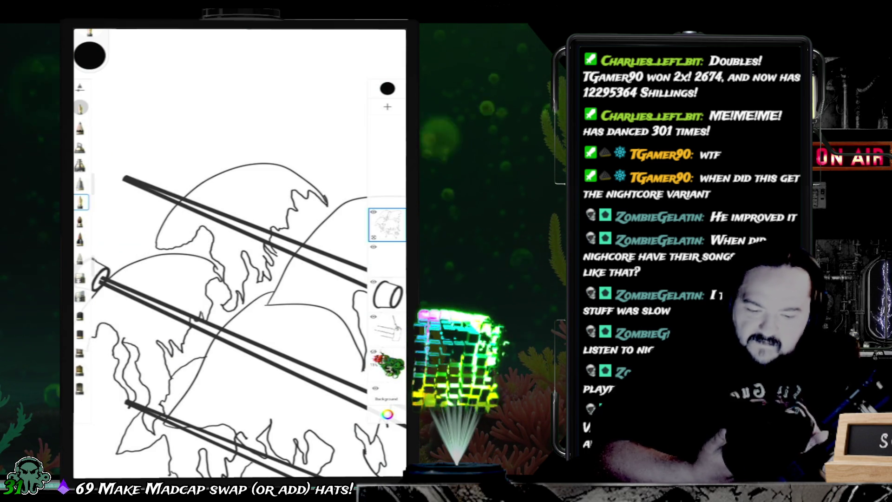
{"action": "scroll", "coordinate": [232, 279], "scroll_direction": "up", "scroll_amount": 3}
{"action": "mouse_move", "coordinate": [232, 279]}
{"action": "left_mouse_down"}
{"action": "mouse_move", "coordinate": [227, 269]}
{"action": "mouse_move", "coordinate": [199, 309]}
{"action": "left_mouse_up"}
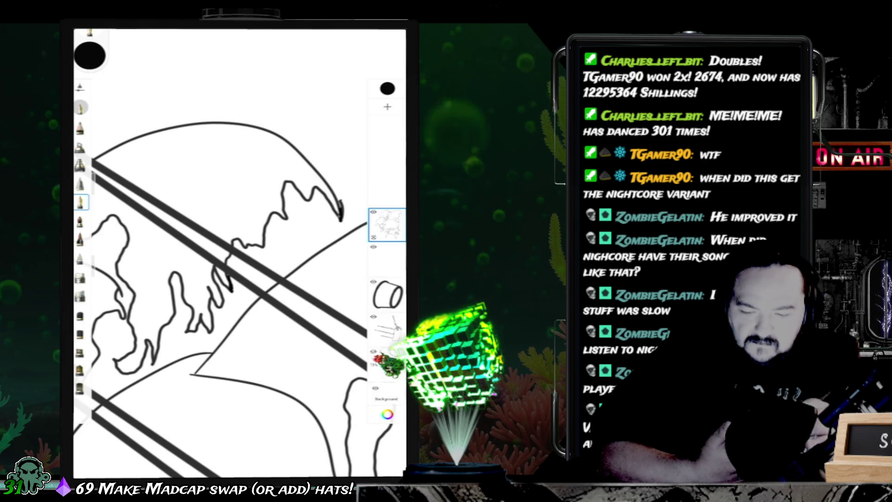
{"action": "left_click", "coordinate": [81, 277]}
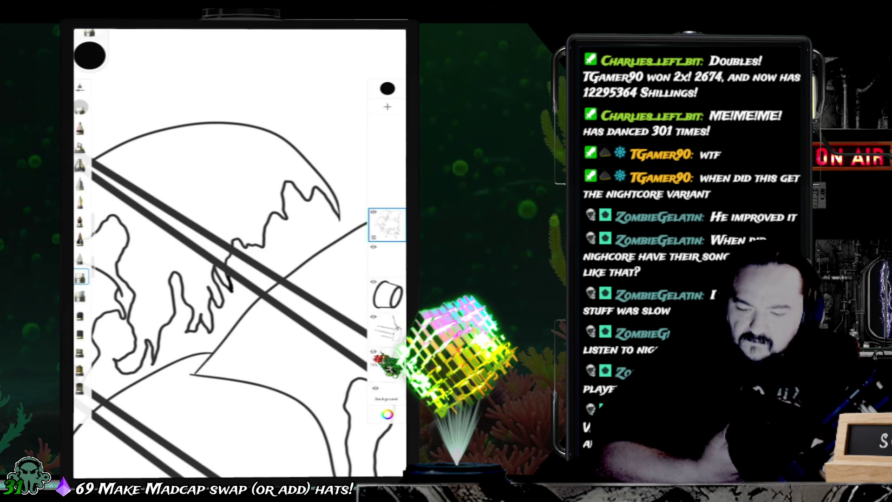
Step: Pan and rotate the canvas along the sails so the masts run steeply
{"action": "left_click_drag", "start_coordinate": [232, 279], "coordinate": [313, 192]}
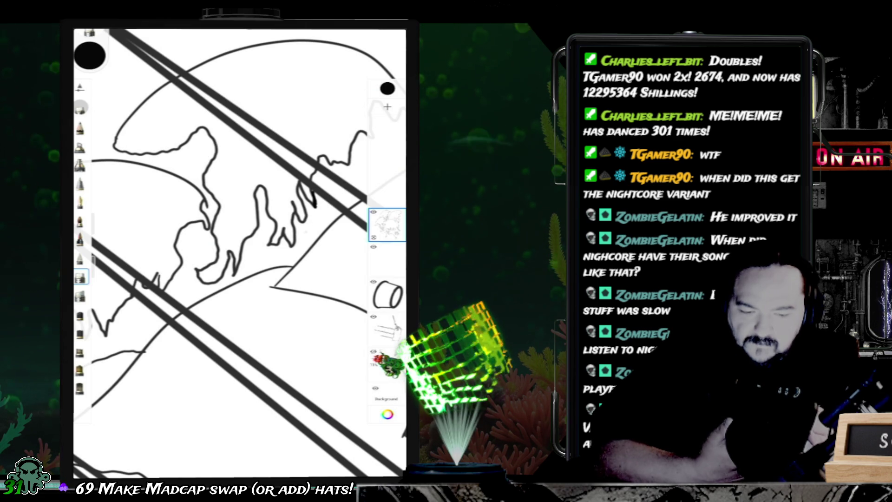
{"action": "left_click_drag", "start_coordinate": [232, 256], "coordinate": [325, 230]}
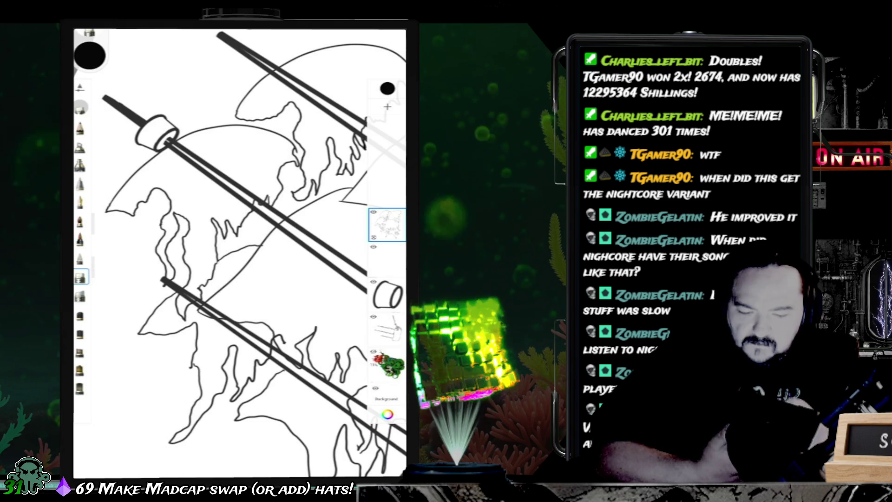
{"action": "scroll", "coordinate": [239, 253], "scroll_direction": "up", "scroll_amount": 5}
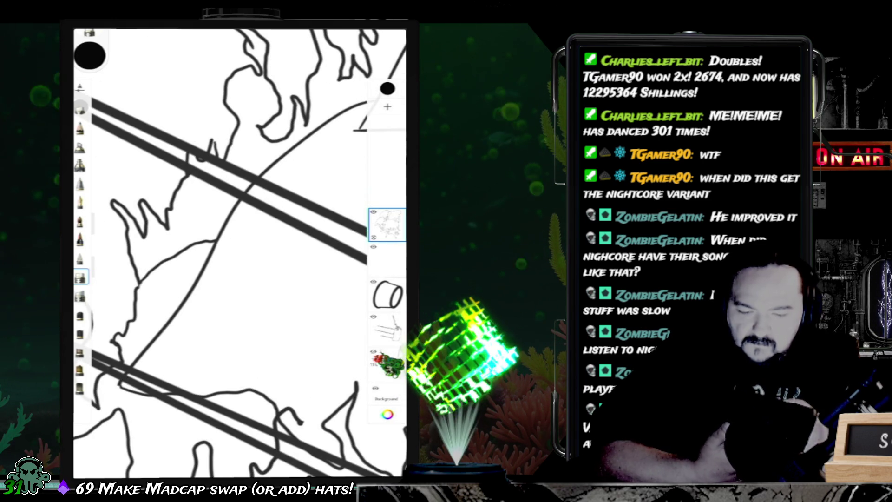
{"action": "left_click_drag", "start_coordinate": [239, 253], "coordinate": [258, 225]}
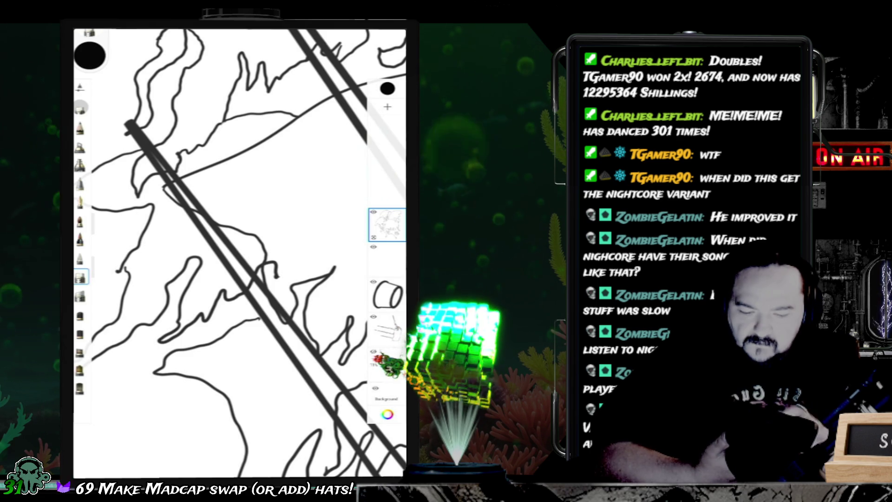
{"action": "left_click_drag", "start_coordinate": [240, 254], "coordinate": [184, 207]}
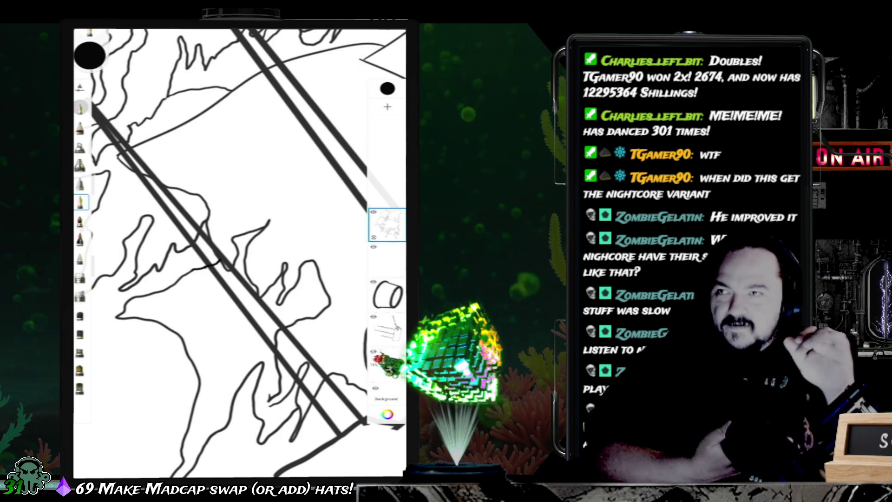
Step: Switch to another inking brush for the thick double mast lines across the sails
{"action": "scroll", "coordinate": [240, 253], "scroll_direction": "down", "scroll_amount": 3}
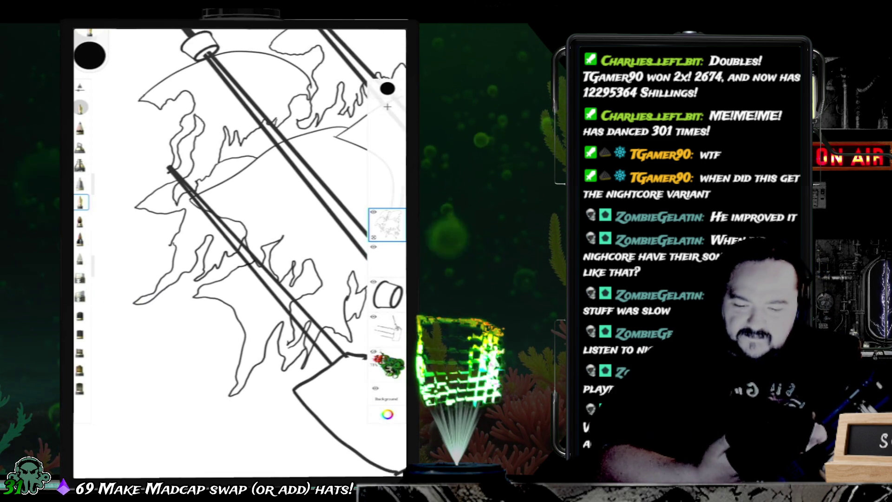
{"action": "scroll", "coordinate": [240, 253], "scroll_direction": "up", "scroll_amount": 3}
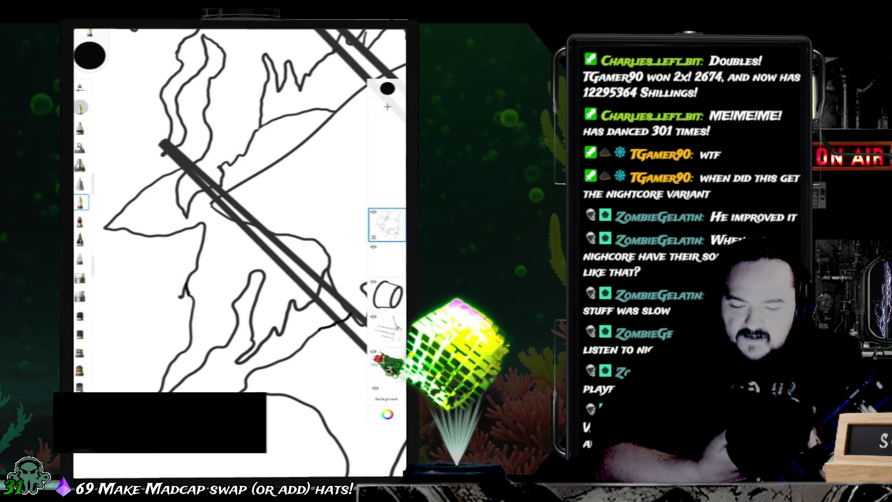
{"action": "left_click", "coordinate": [80, 277]}
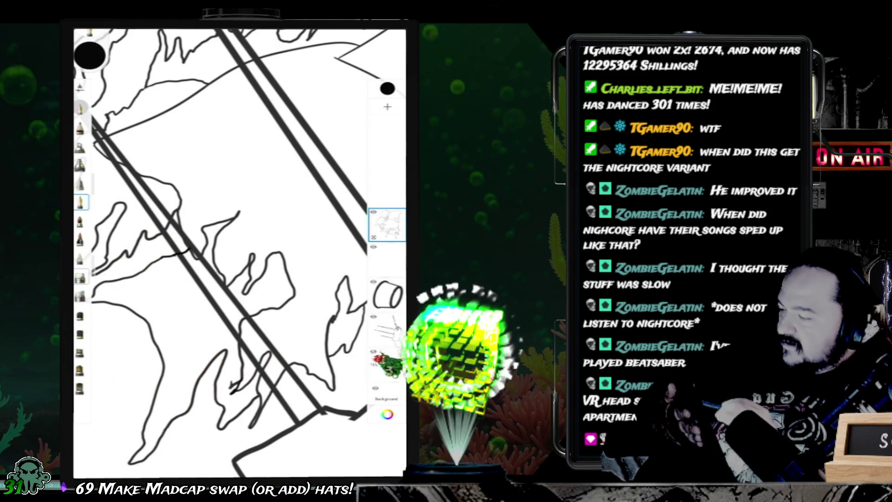
Step: Switch brushes and pan down to extend the mast lines to the hull
{"action": "left_click", "coordinate": [80, 277]}
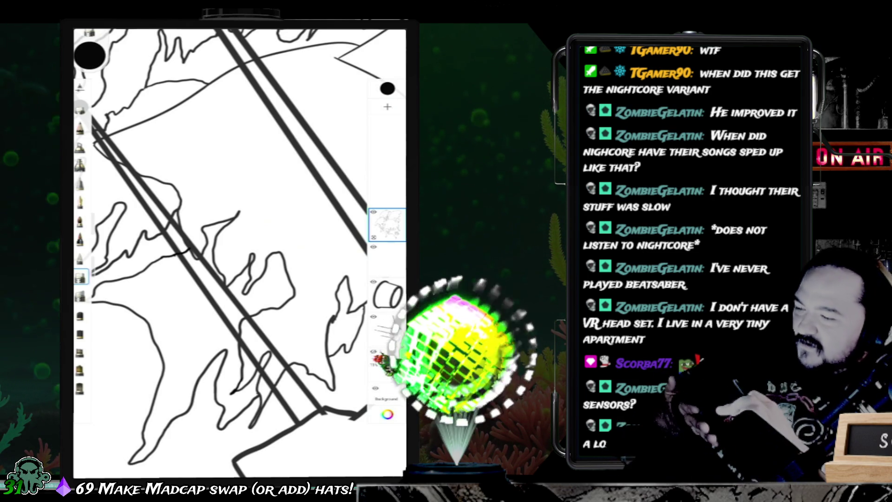
{"action": "scroll", "coordinate": [239, 253], "scroll_direction": "down", "scroll_amount": 5}
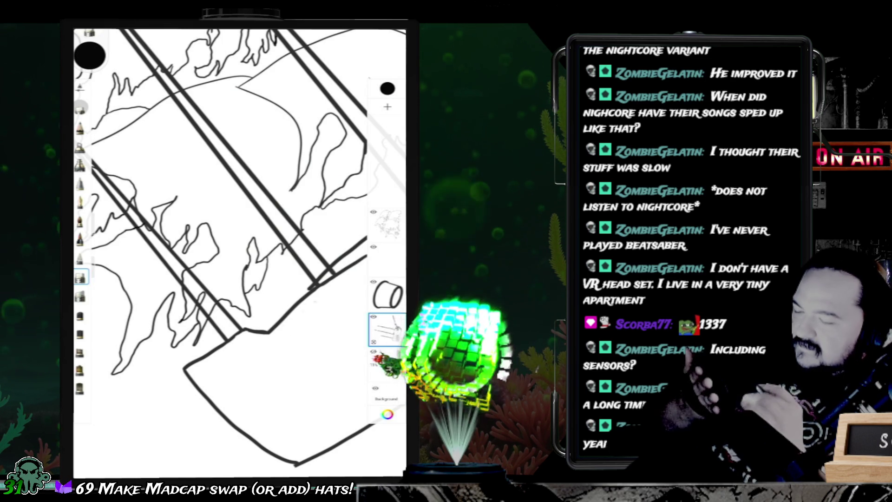
Step: Frame all three masts and the long bowsprit, then make the mast lines layer active
{"action": "scroll", "coordinate": [239, 253], "scroll_direction": "up", "scroll_amount": 3}
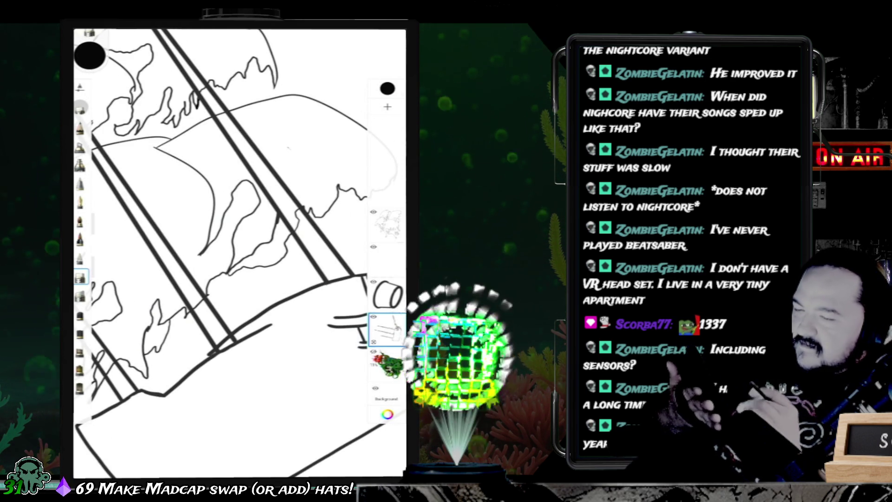
{"action": "scroll", "coordinate": [239, 253], "scroll_direction": "right", "scroll_amount": 5}
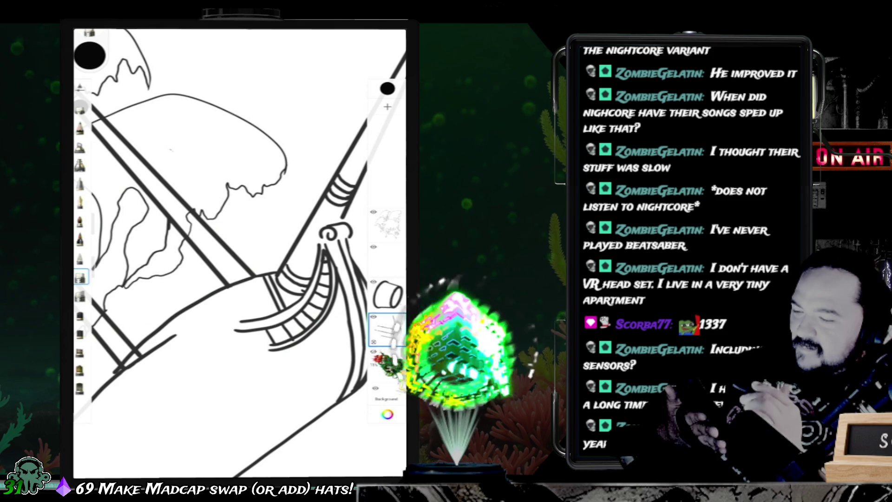
{"action": "scroll", "coordinate": [239, 253], "scroll_direction": "up", "scroll_amount": 3}
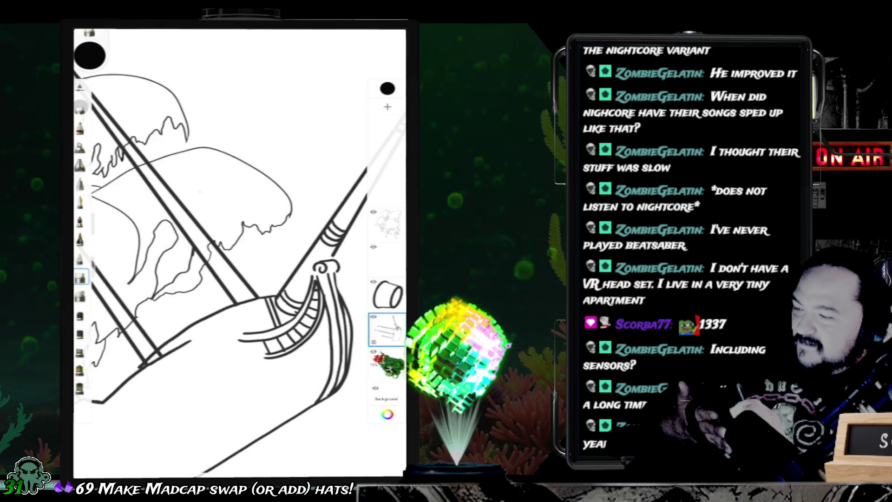
{"action": "left_click", "coordinate": [386, 224]}
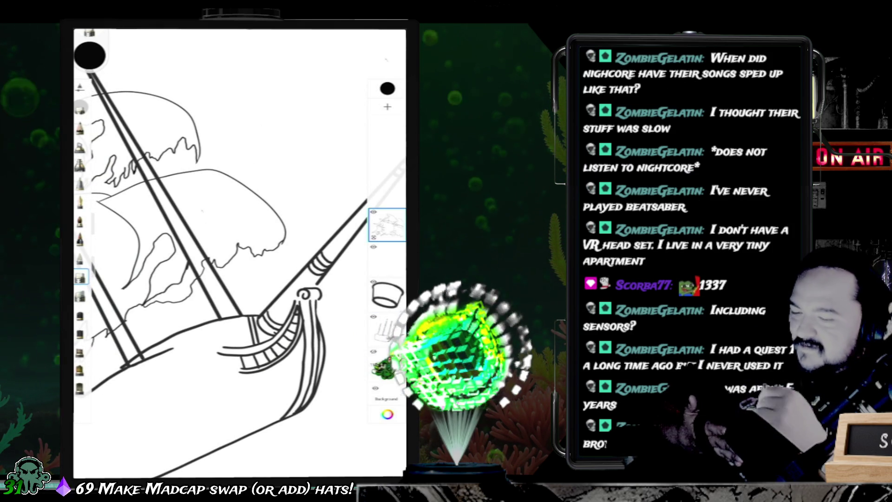
{"action": "left_click", "coordinate": [387, 329]}
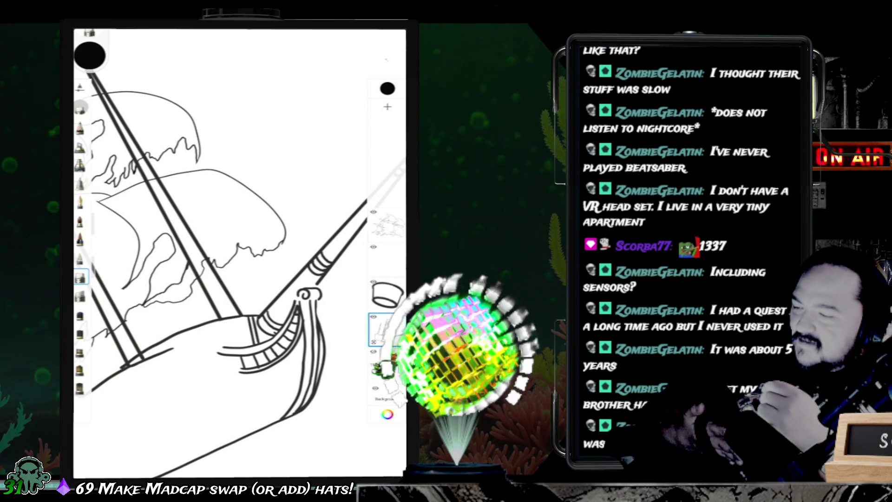
{"action": "scroll", "coordinate": [220, 256], "scroll_direction": "down", "scroll_amount": 5}
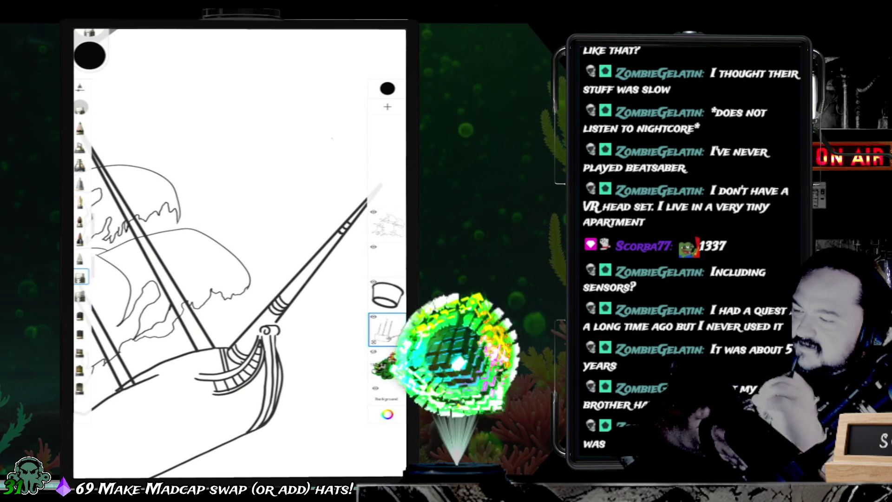
{"action": "scroll", "coordinate": [228, 307], "scroll_direction": "up", "scroll_amount": 2}
{"action": "scroll", "coordinate": [223, 270], "scroll_direction": "down", "scroll_amount": 3}
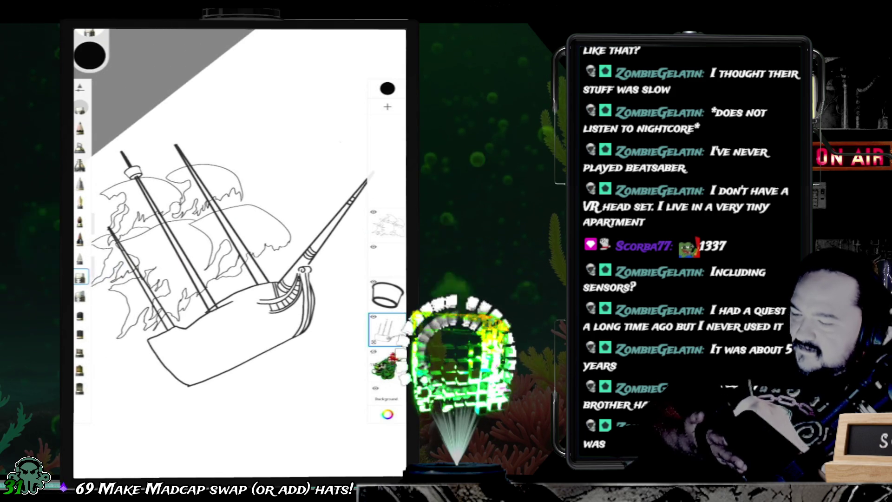
{"action": "scroll", "coordinate": [219, 278], "scroll_direction": "down", "scroll_amount": 2}
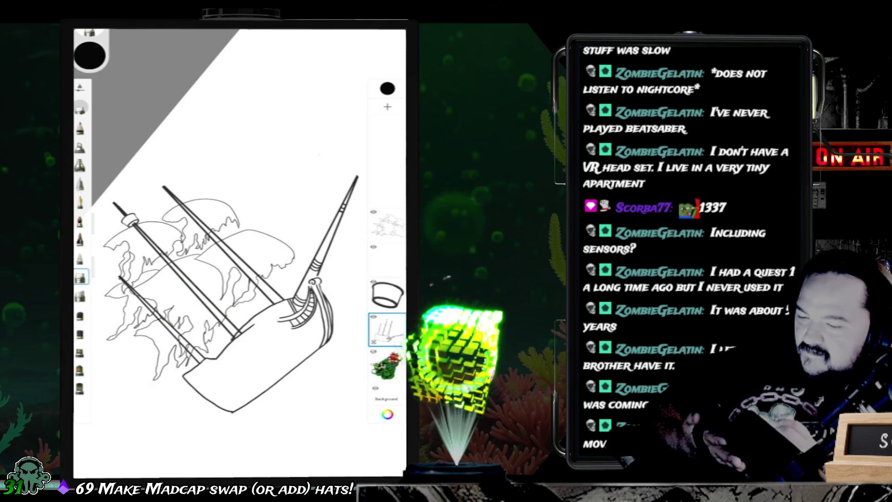
{"action": "left_click", "coordinate": [387, 224]}
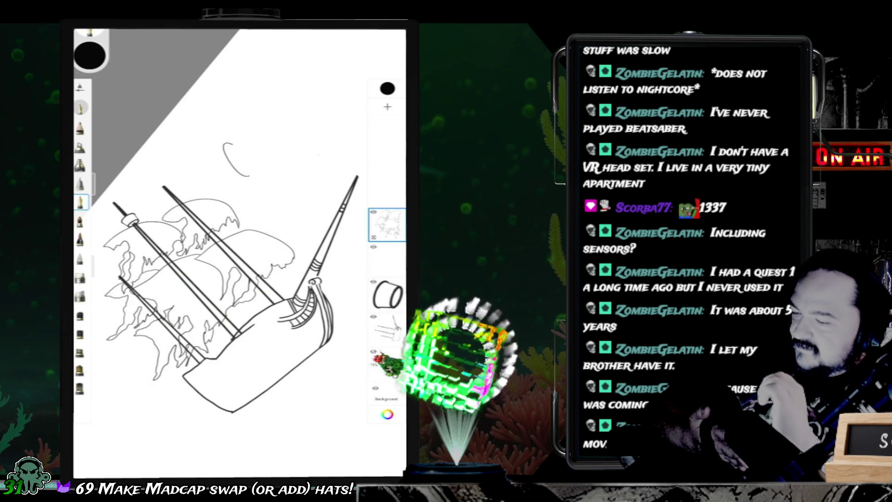
{"action": "key", "text": "ctrl+z"}
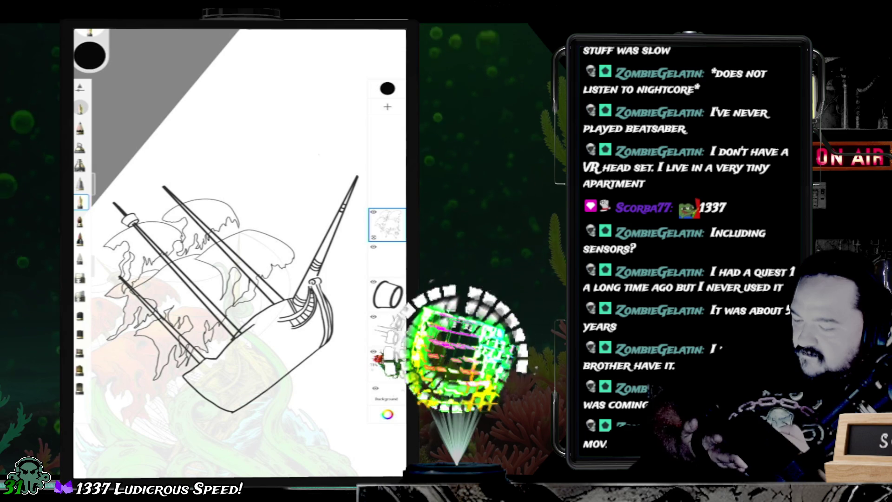
Step: Hide the kraken reference layer and bring up the colour editor showing black 000000
{"action": "left_click", "coordinate": [373, 351]}
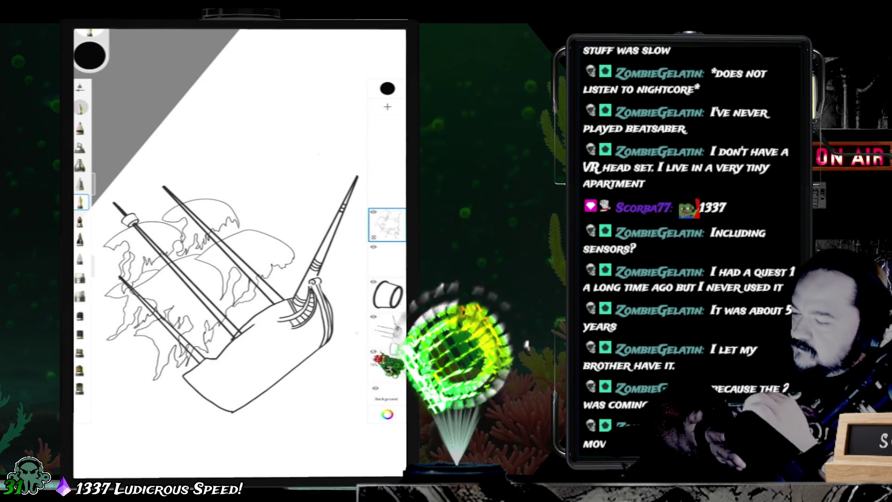
{"action": "left_click", "coordinate": [90, 55]}
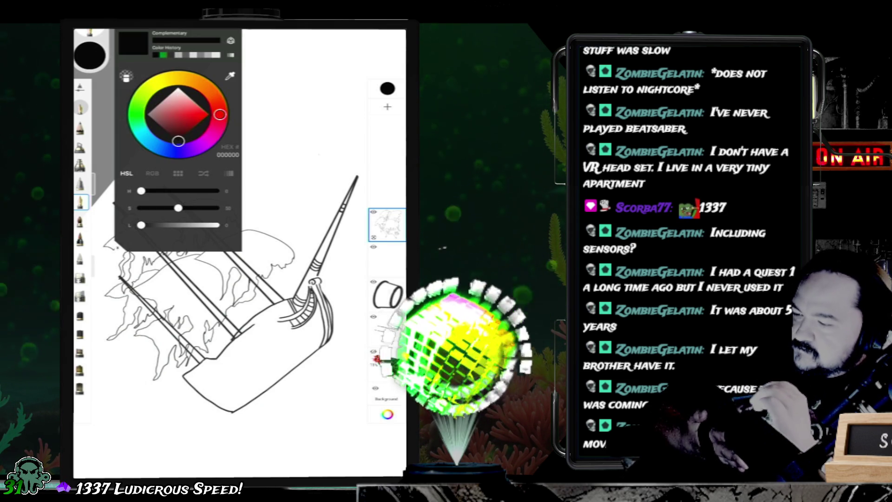
Step: Choose dark green 088124 from Color History and undo two green test strokes
{"action": "left_click", "coordinate": [163, 55]}
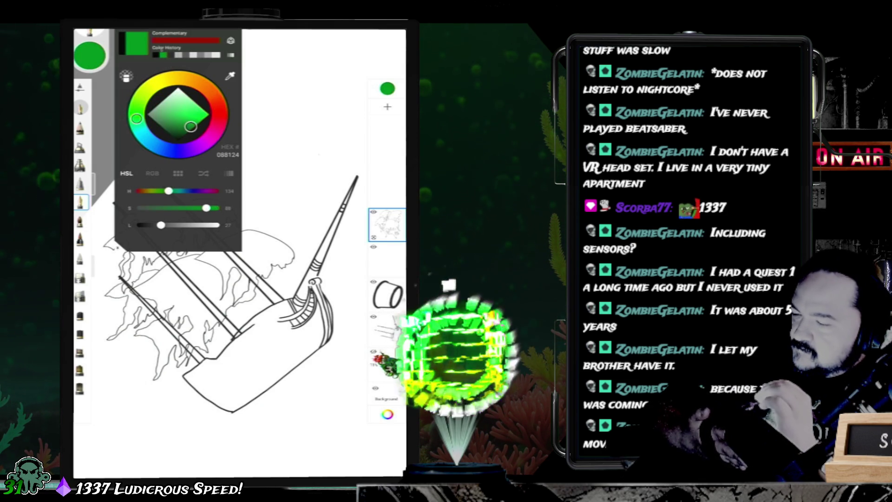
{"action": "left_click", "coordinate": [90, 56]}
{"action": "mouse_move", "coordinate": [244, 145]}
{"action": "left_mouse_down"}
{"action": "mouse_move", "coordinate": [274, 175]}
{"action": "mouse_move", "coordinate": [251, 167]}
{"action": "mouse_move", "coordinate": [227, 140]}
{"action": "left_mouse_up"}
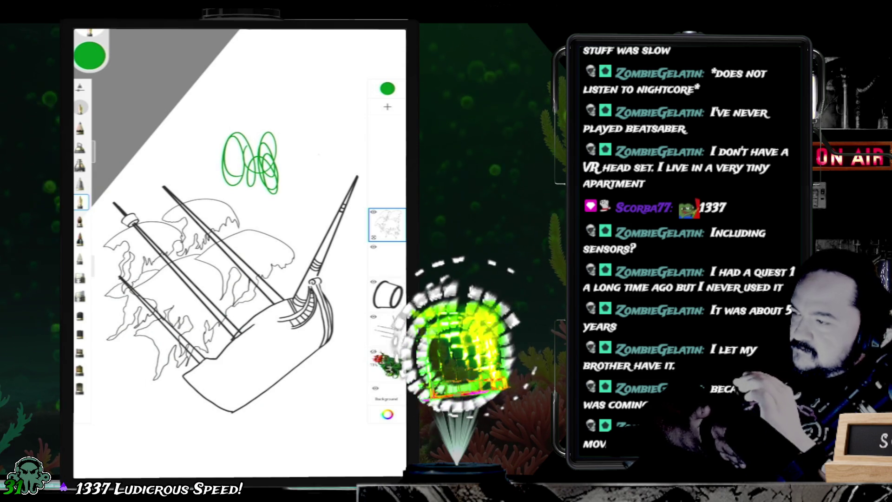
{"action": "key", "text": "ctrl+z"}
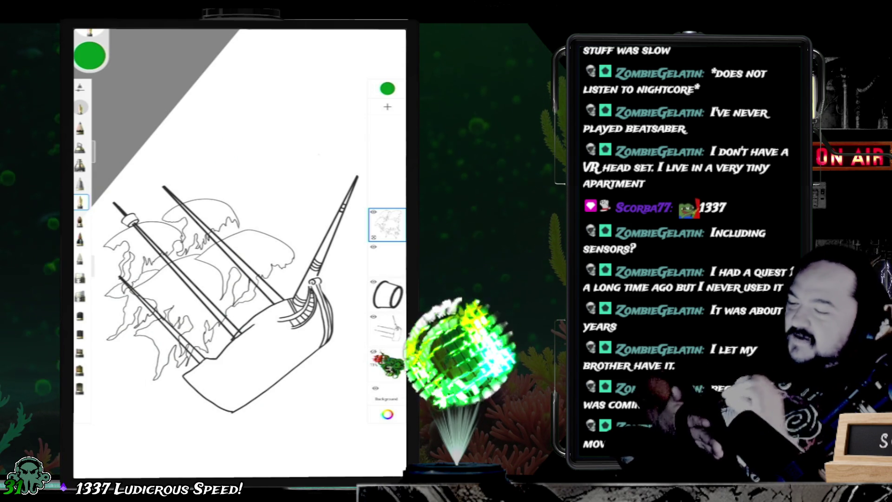
{"action": "scroll", "coordinate": [227, 253], "scroll_direction": "up", "scroll_amount": 5}
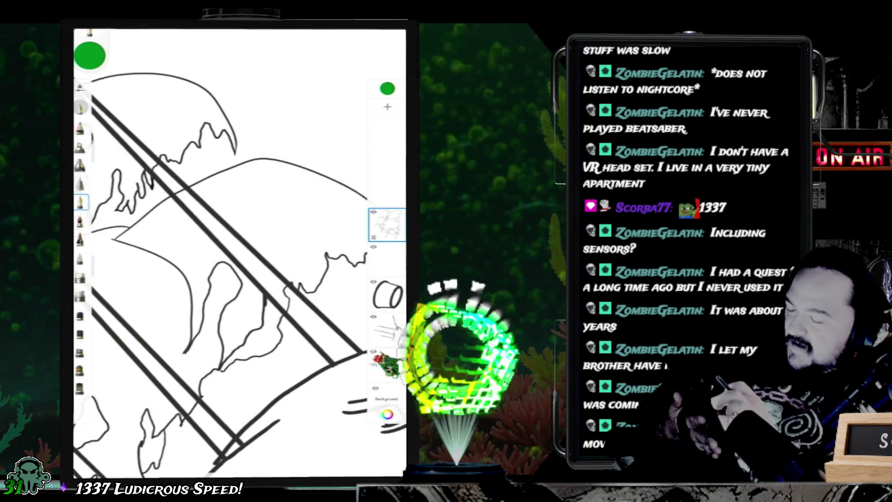
{"action": "scroll", "coordinate": [221, 279], "scroll_direction": "down", "scroll_amount": 2}
{"action": "mouse_move", "coordinate": [217, 220]}
{"action": "left_mouse_down"}
{"action": "mouse_move", "coordinate": [177, 252]}
{"action": "mouse_move", "coordinate": [216, 219]}
{"action": "left_mouse_up"}
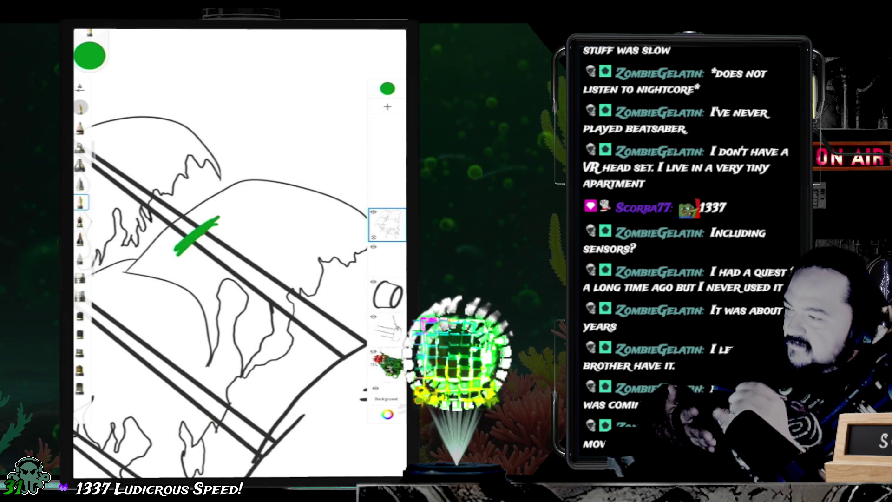
{"action": "key", "text": "ctrl+z"}
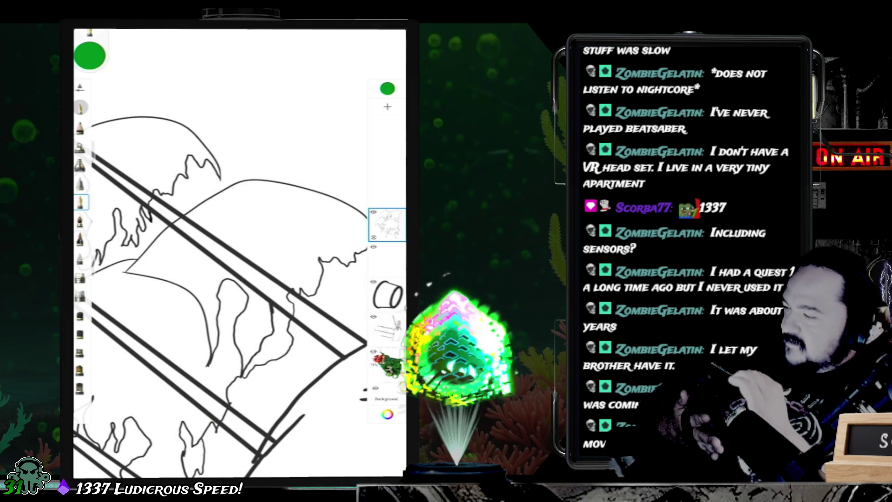
Step: Trial-fill a sail with green, undo the fill, and return to the inking brush
{"action": "left_click", "coordinate": [261, 223]}
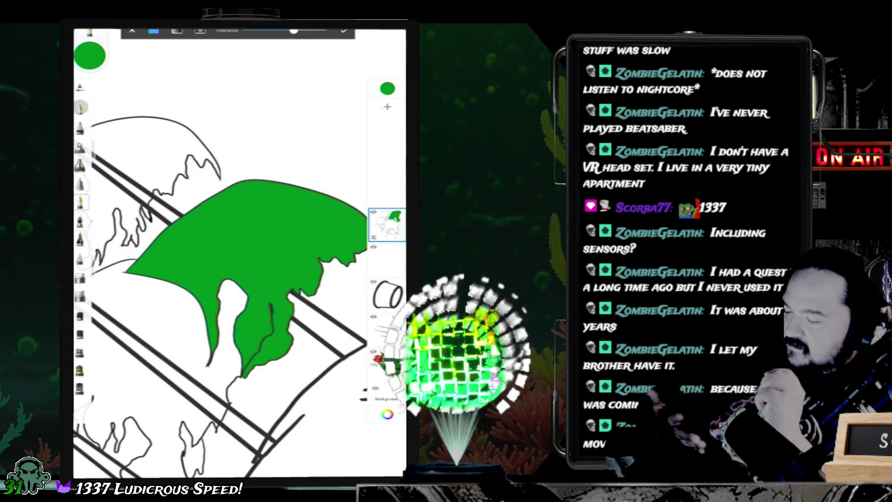
{"action": "left_click_drag", "start_coordinate": [251, 241], "coordinate": [283, 186]}
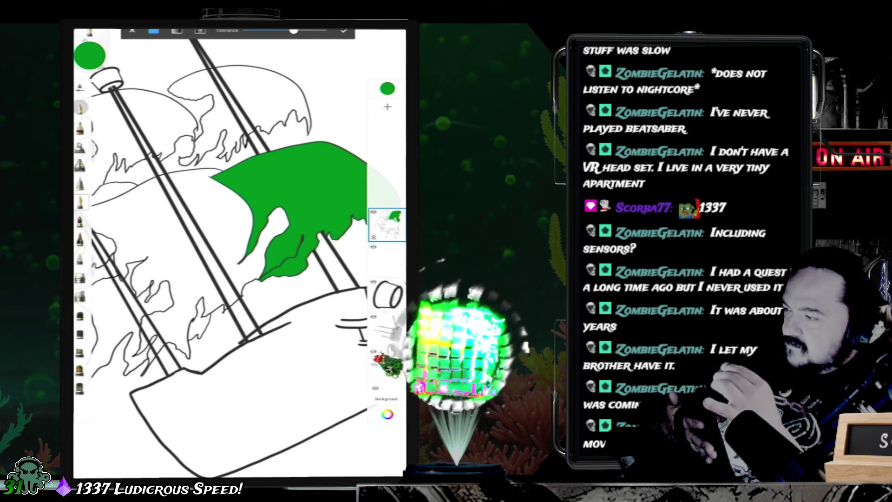
{"action": "key", "text": "ctrl+z"}
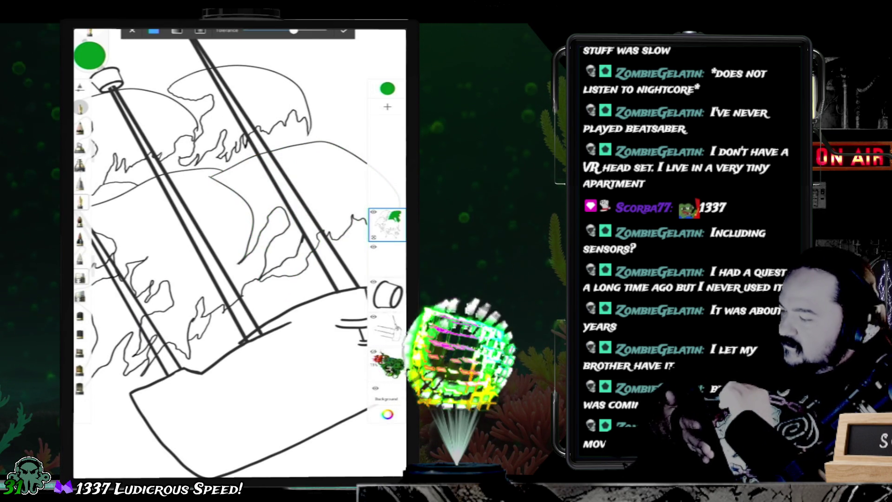
{"action": "left_click", "coordinate": [80, 277]}
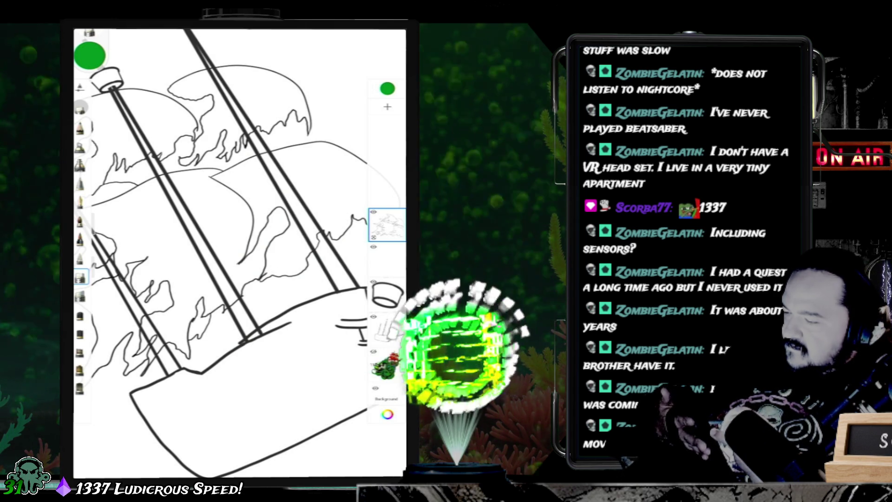
Step: Zoom out, switch brushes, make a green test mark, and show the editor's 088124 colour
{"action": "scroll", "coordinate": [240, 253], "scroll_direction": "down", "scroll_amount": 5}
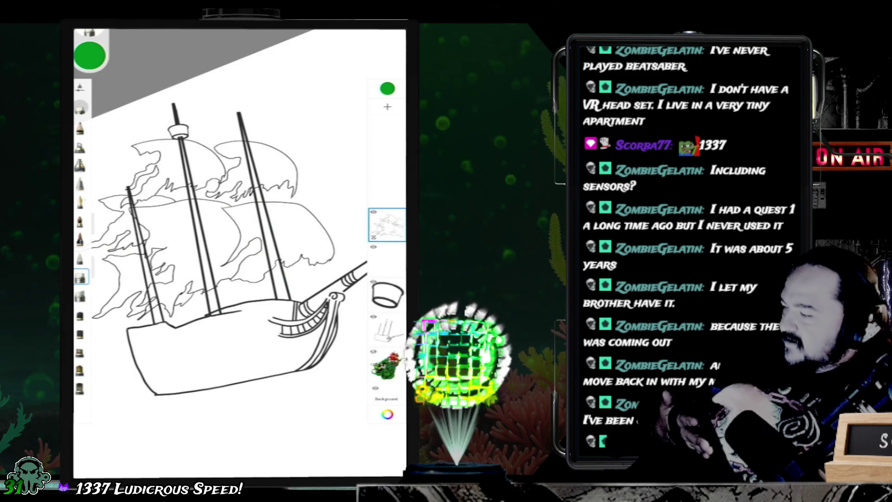
{"action": "left_click", "coordinate": [80, 202]}
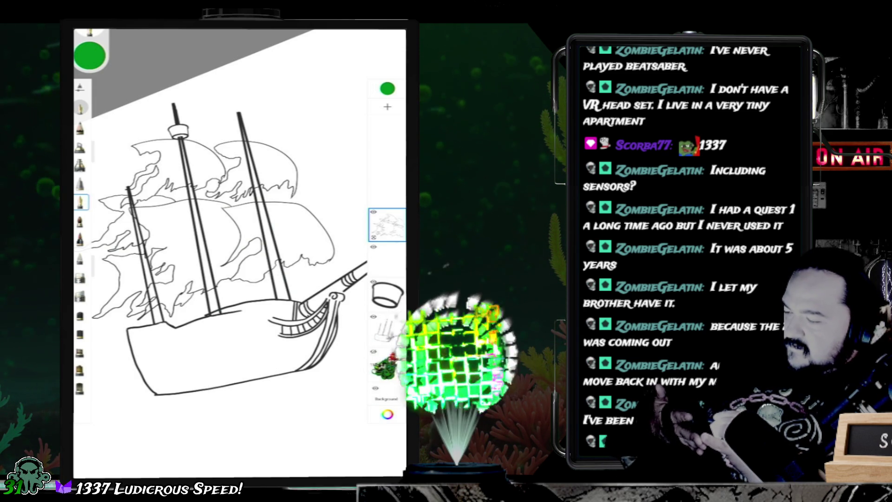
{"action": "left_click_drag", "start_coordinate": [268, 273], "coordinate": [265, 282]}
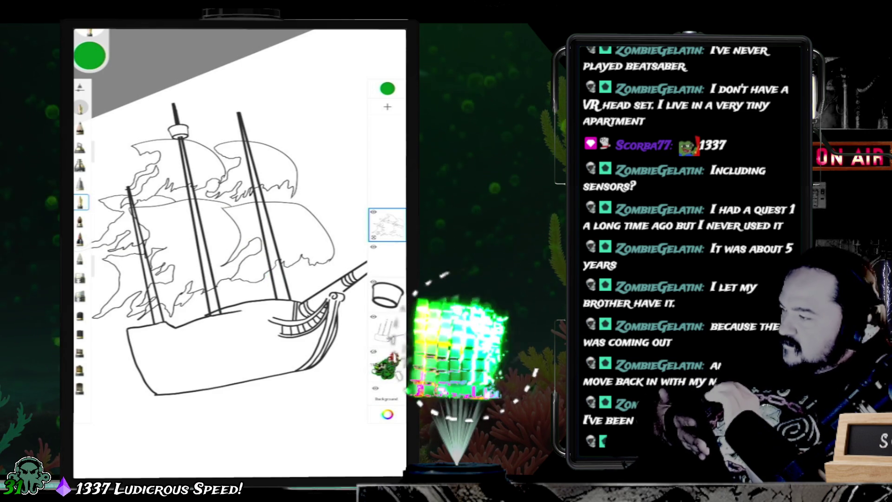
{"action": "left_click", "coordinate": [90, 54]}
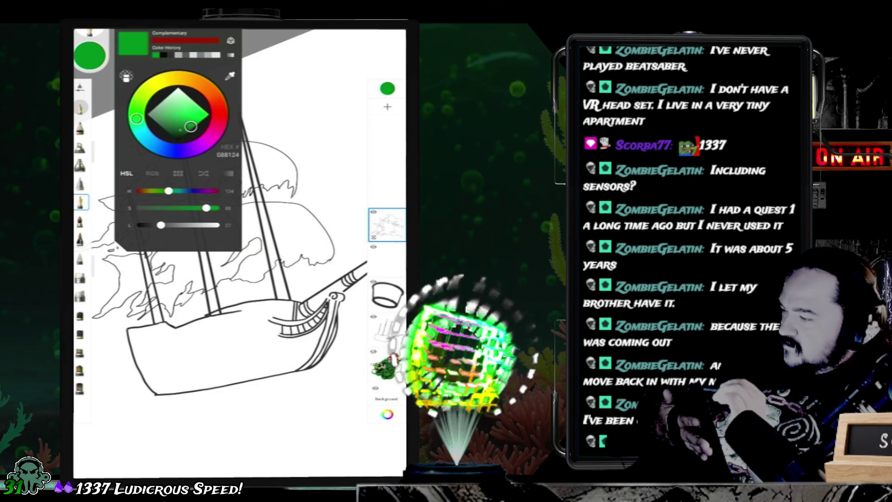
Step: Pick black as the ink colour, undo the test stroke, and set brush size to 2.4
{"action": "left_click", "coordinate": [164, 55]}
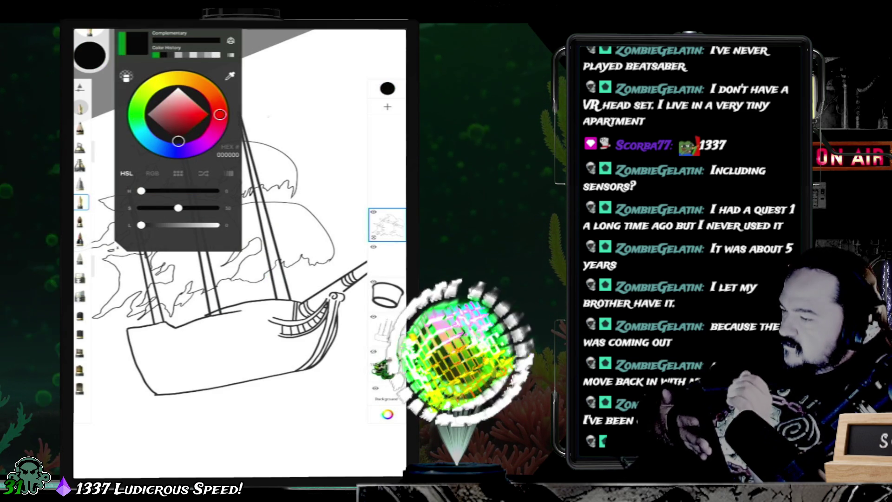
{"action": "left_click_drag", "start_coordinate": [298, 99], "coordinate": [302, 120]}
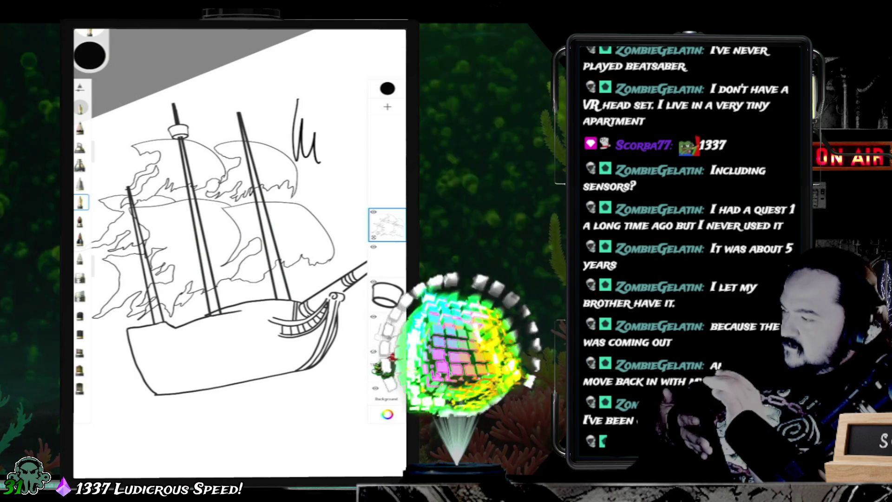
{"action": "key", "text": "ctrl+z"}
{"action": "left_click_drag", "start_coordinate": [99, 140], "coordinate": [99, 214]}
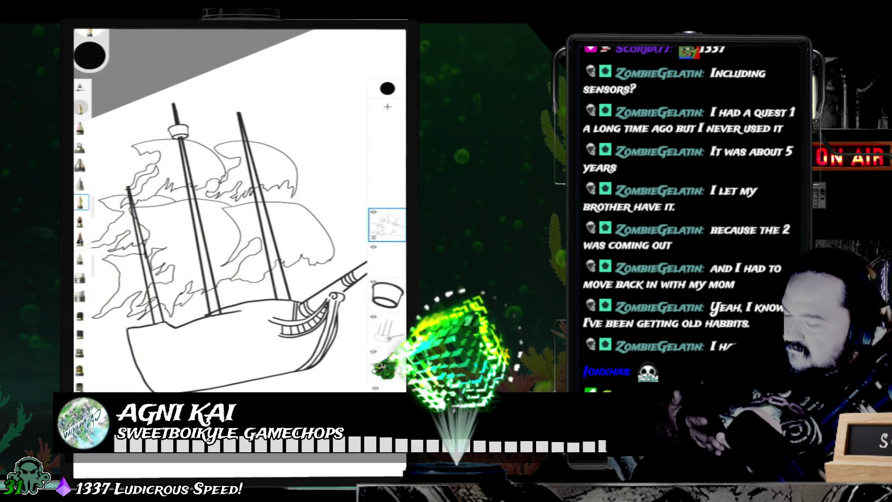
Step: Ink a thin wavy black line along a sail edge, toggling between two palette brushes
{"action": "scroll", "coordinate": [220, 211], "scroll_direction": "up", "scroll_amount": 5}
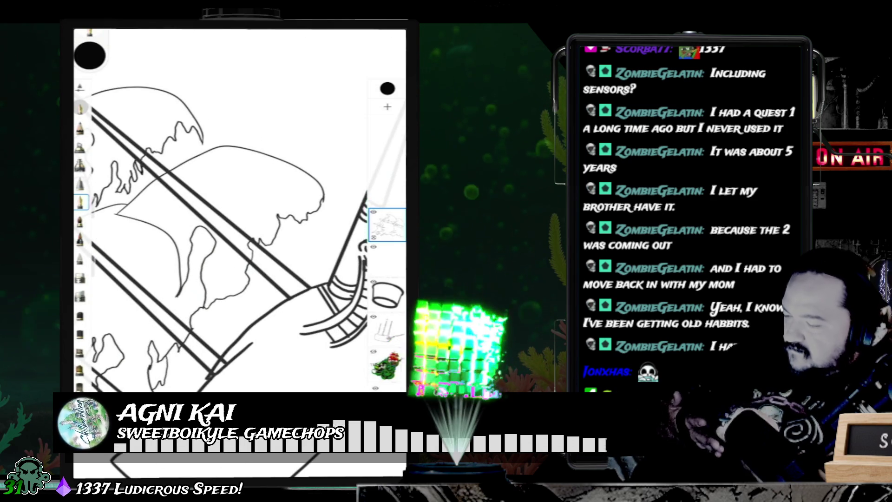
{"action": "left_click_drag", "start_coordinate": [253, 267], "coordinate": [234, 306]}
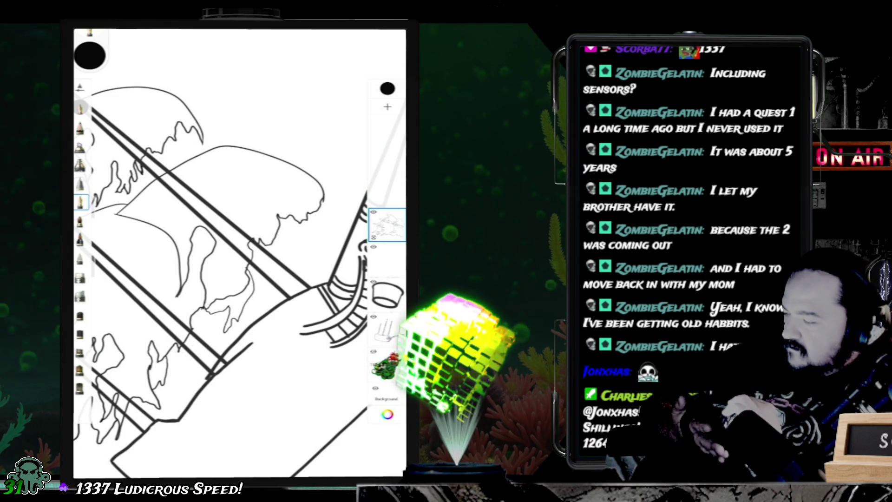
{"action": "left_click", "coordinate": [80, 277]}
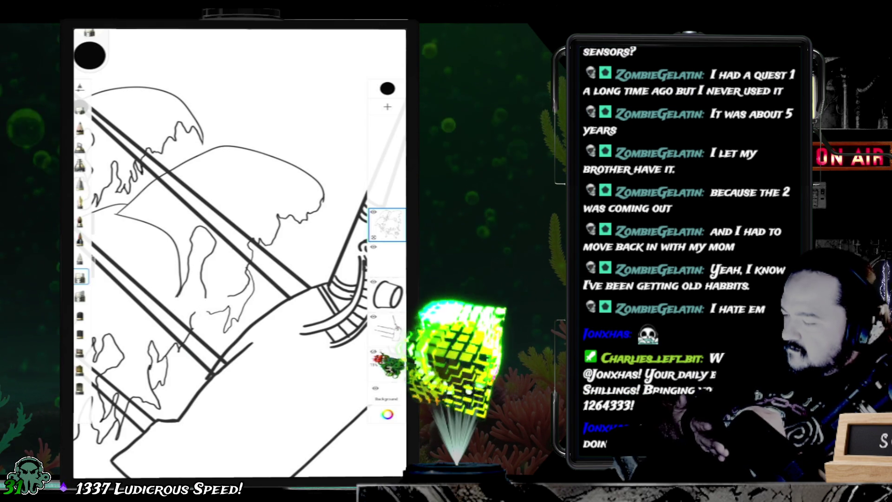
{"action": "left_click", "coordinate": [80, 202]}
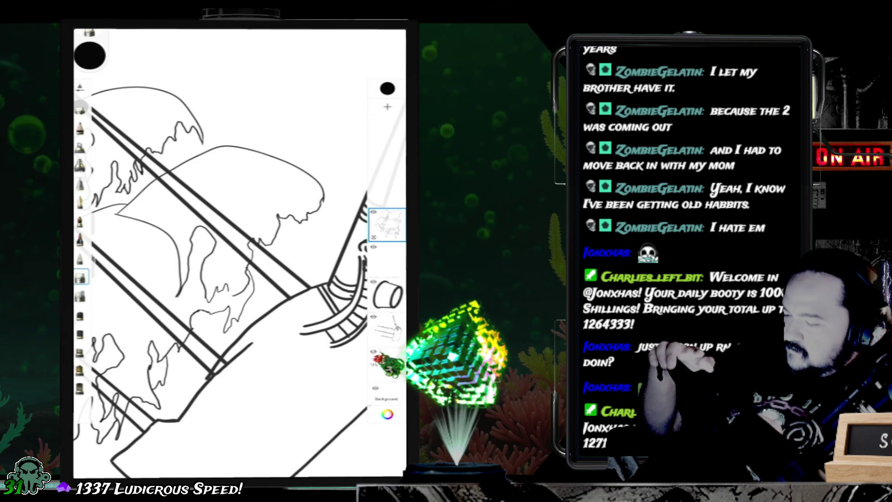
{"action": "left_click", "coordinate": [81, 201]}
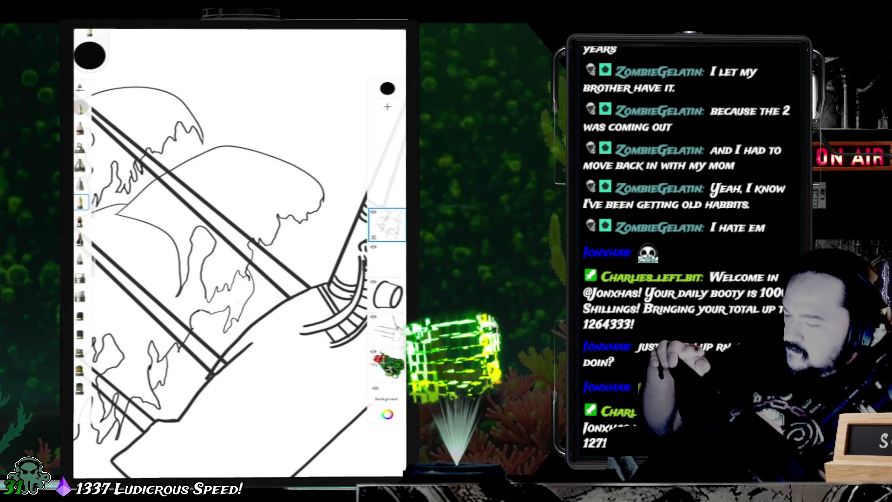
{"action": "left_click", "coordinate": [80, 278]}
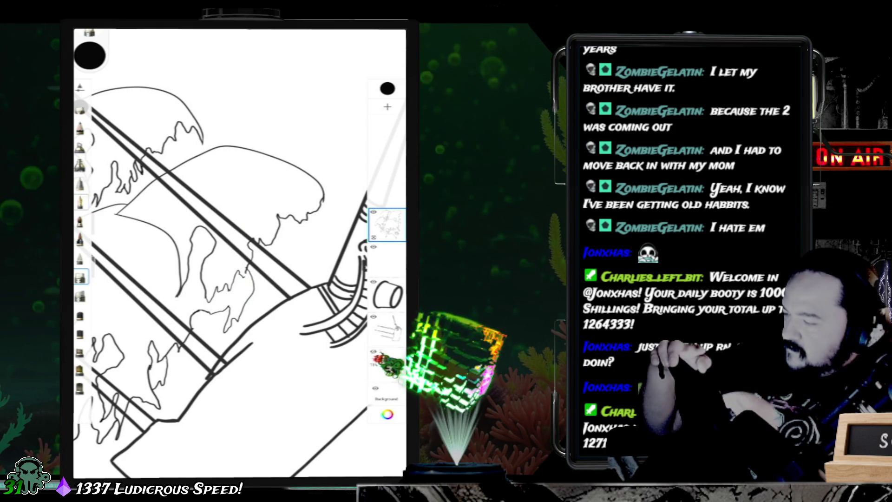
{"action": "left_click", "coordinate": [81, 201]}
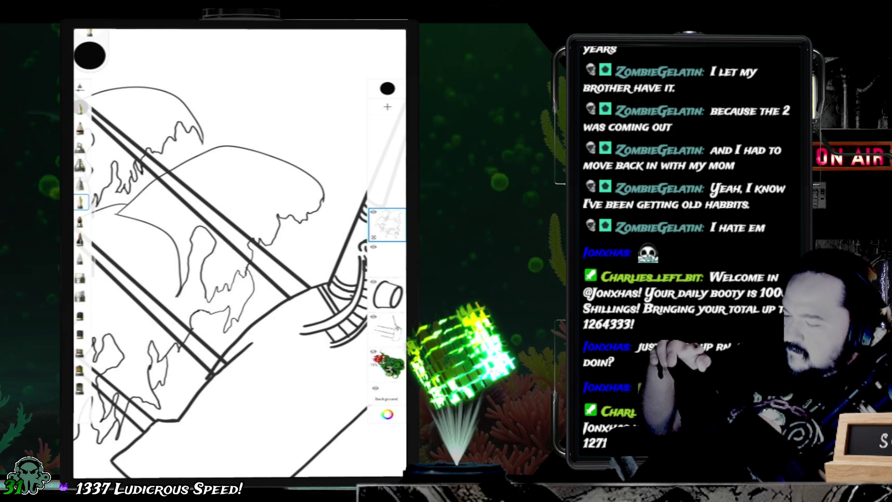
{"action": "left_click_drag", "start_coordinate": [240, 260], "coordinate": [253, 288]}
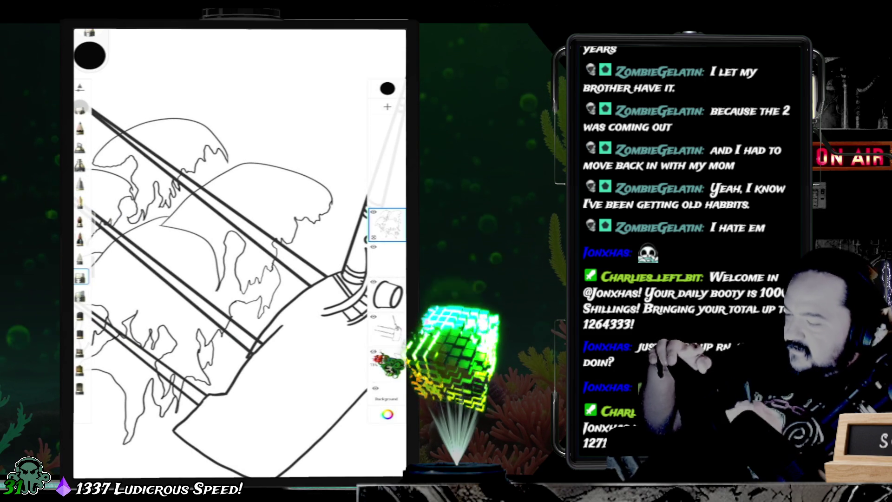
Step: Rotate and zoom along the masts while trying palette brushes to ink the sail edges
{"action": "scroll", "coordinate": [239, 253], "scroll_direction": "up", "scroll_amount": 3}
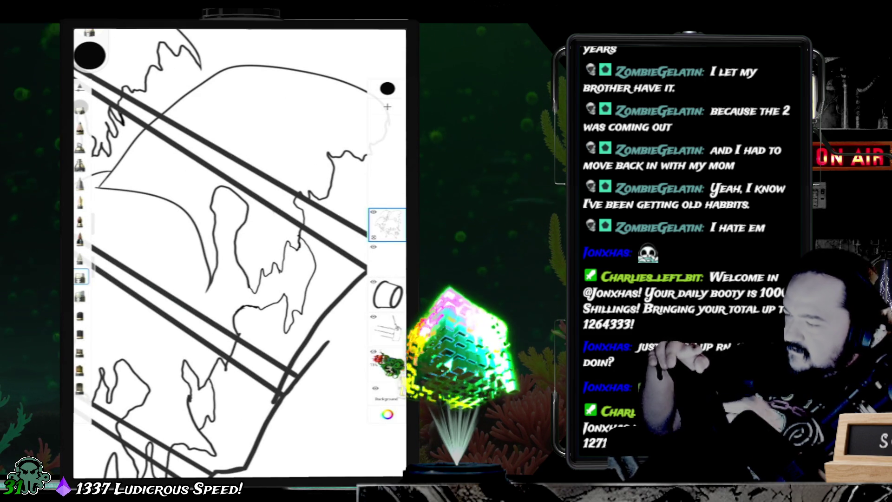
{"action": "left_click_drag", "start_coordinate": [240, 253], "coordinate": [256, 279]}
{"action": "scroll", "coordinate": [239, 253], "scroll_direction": "up", "scroll_amount": 3}
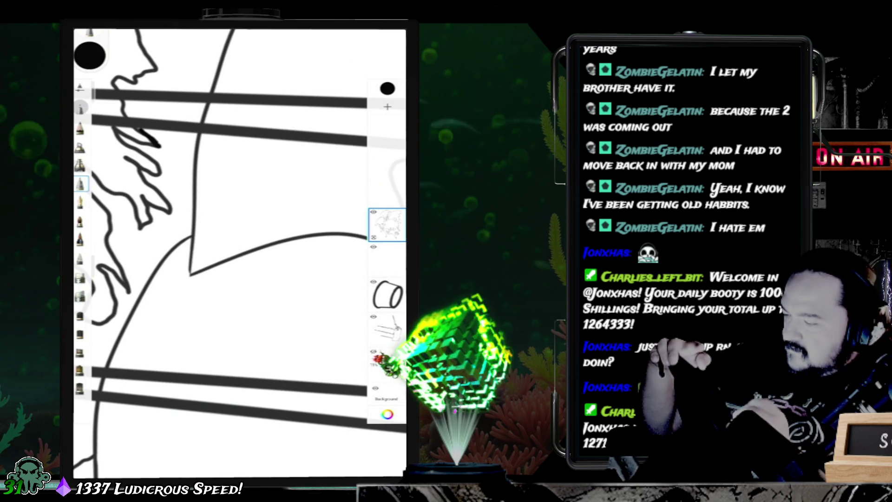
{"action": "left_click", "coordinate": [79, 184]}
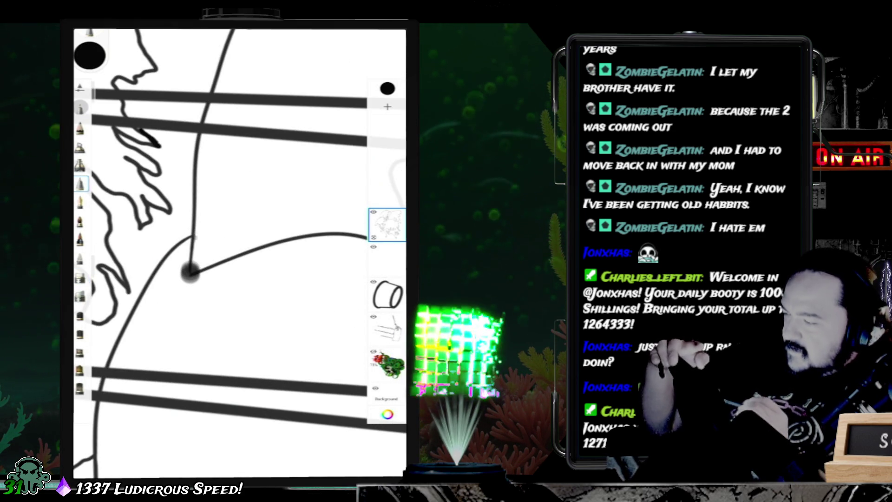
{"action": "left_click", "coordinate": [80, 203]}
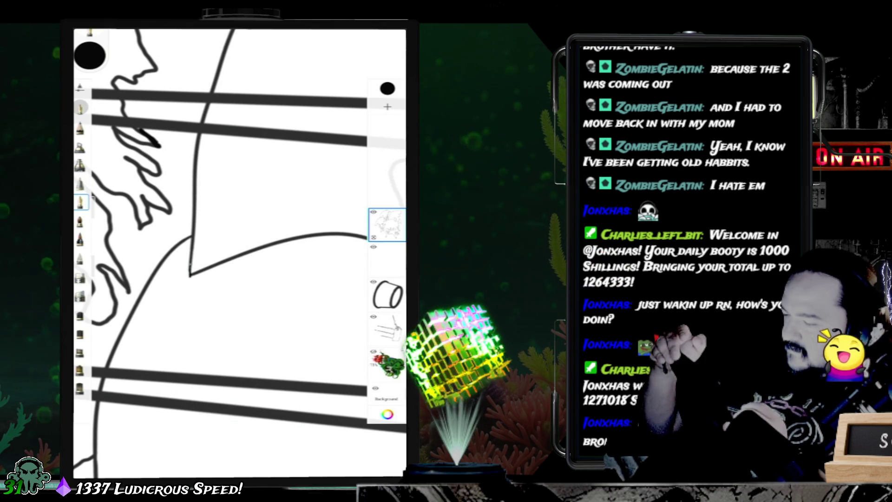
{"action": "scroll", "coordinate": [239, 253], "scroll_direction": "up", "scroll_amount": 2}
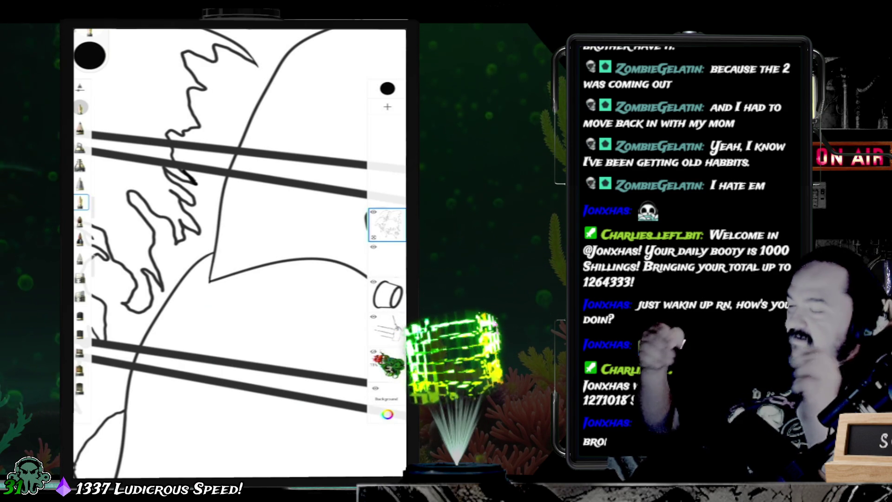
{"action": "scroll", "coordinate": [239, 253], "scroll_direction": "down", "scroll_amount": 5}
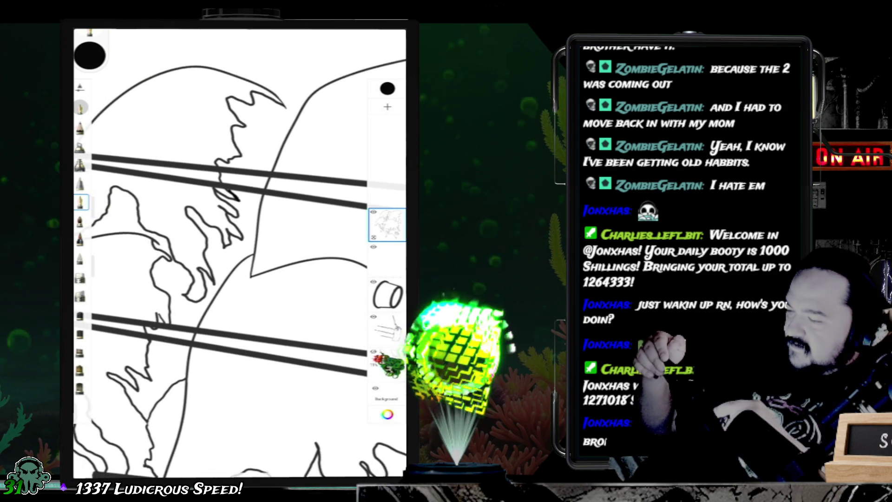
{"action": "mouse_move", "coordinate": [279, 186]}
{"action": "left_mouse_down"}
{"action": "mouse_move", "coordinate": [306, 242]}
{"action": "mouse_move", "coordinate": [288, 279]}
{"action": "mouse_move", "coordinate": [223, 200]}
{"action": "mouse_move", "coordinate": [223, 241]}
{"action": "left_mouse_up"}
{"action": "left_click", "coordinate": [80, 278]}
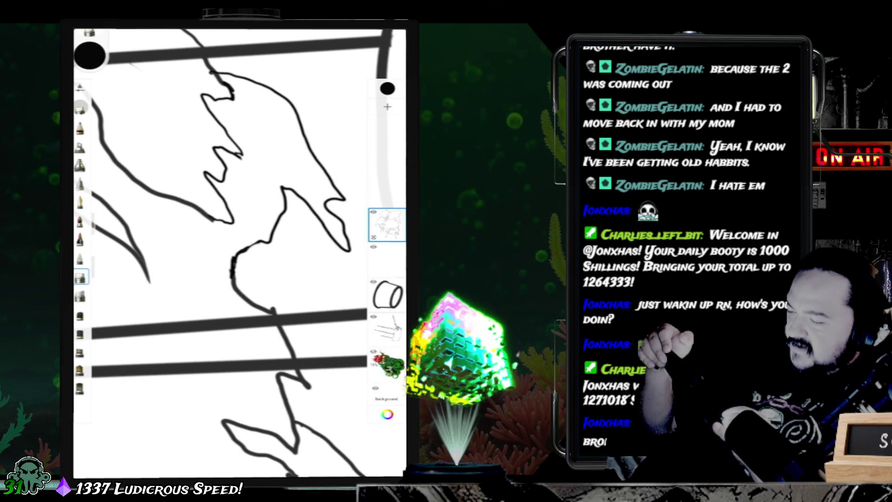
{"action": "mouse_move", "coordinate": [241, 218]}
{"action": "left_mouse_down"}
{"action": "mouse_move", "coordinate": [232, 199]}
{"action": "mouse_move", "coordinate": [261, 205]}
{"action": "left_mouse_up"}
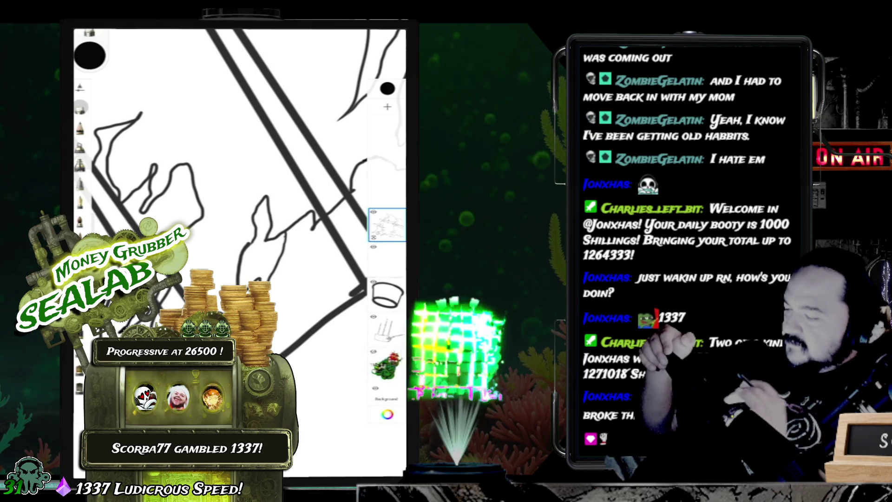
Step: Finish the sail outlines, then zoom out and turn the canvas upright on the whole ship
{"action": "left_click_drag", "start_coordinate": [232, 260], "coordinate": [213, 223]}
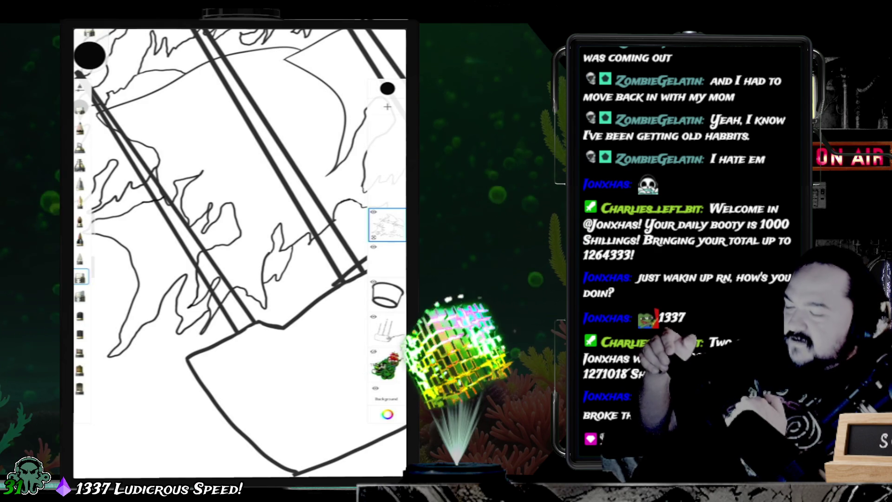
{"action": "mouse_move", "coordinate": [213, 223]}
{"action": "left_mouse_down"}
{"action": "mouse_move", "coordinate": [241, 196]}
{"action": "mouse_move", "coordinate": [235, 202]}
{"action": "left_mouse_up"}
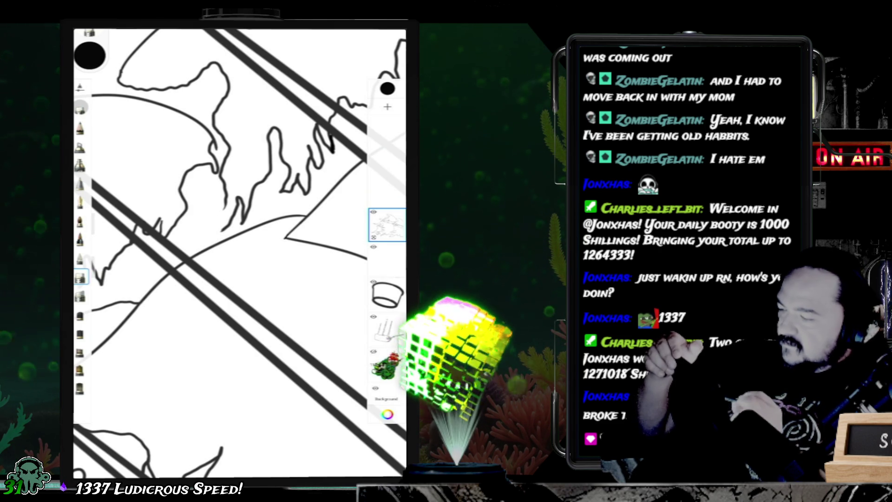
{"action": "left_click", "coordinate": [80, 202]}
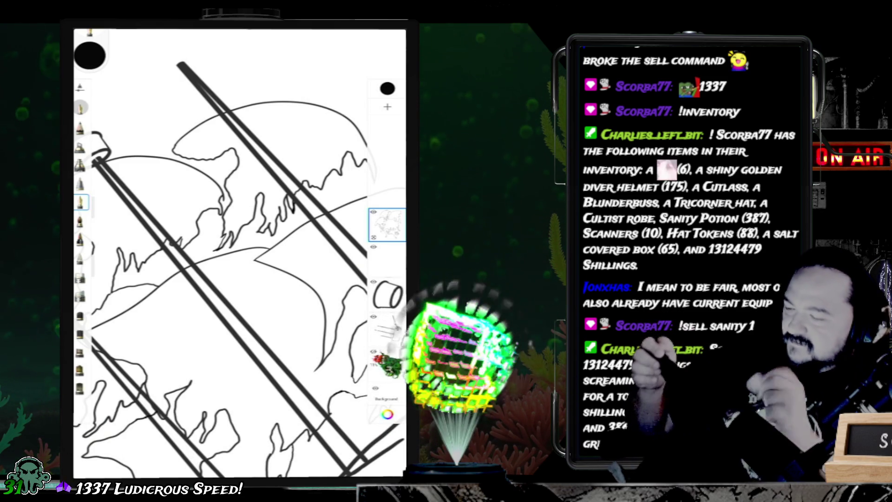
{"action": "scroll", "coordinate": [240, 253], "scroll_direction": "down", "scroll_amount": 3}
{"action": "left_click_drag", "start_coordinate": [240, 253], "coordinate": [221, 245]}
{"action": "mouse_move", "coordinate": [223, 278]}
{"action": "left_mouse_down"}
{"action": "mouse_move", "coordinate": [246, 261]}
{"action": "mouse_move", "coordinate": [212, 265]}
{"action": "left_mouse_up"}
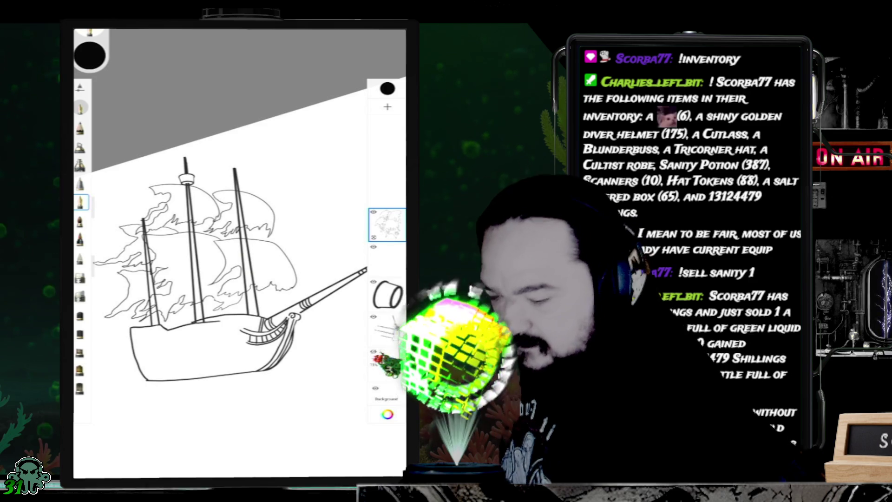
Step: Save the pirate ship drawing via the main menu's Save current sketch
{"action": "left_click", "coordinate": [89, 31]}
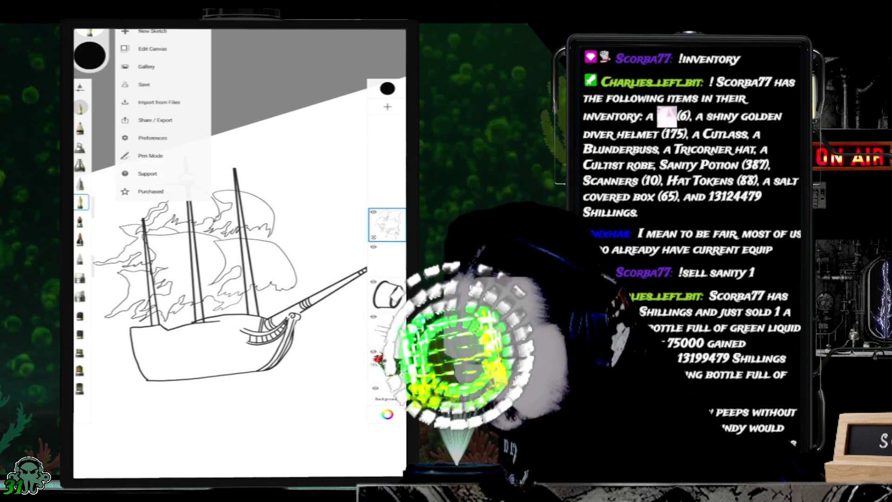
{"action": "left_click", "coordinate": [144, 66]}
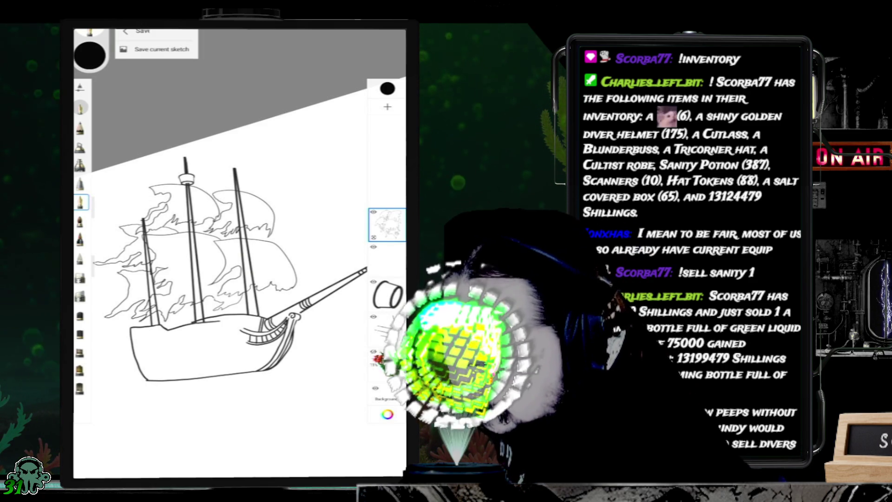
{"action": "left_click", "coordinate": [162, 49]}
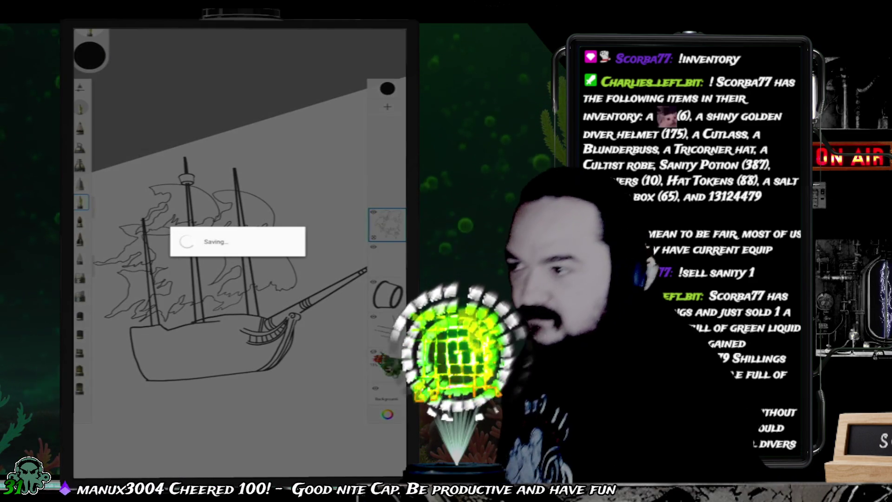
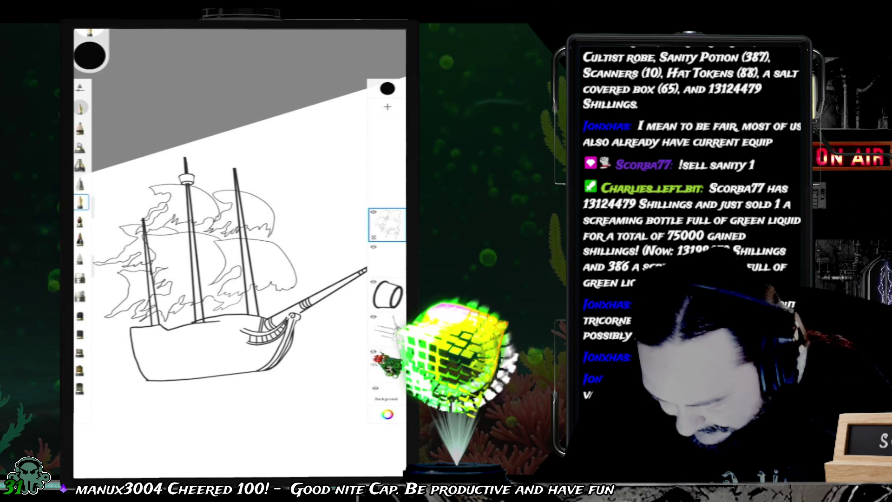
Step: Reposition the ship sketch, add a new layer, pick green, and make the sketch layer active
{"action": "mouse_move", "coordinate": [232, 233]}
{"action": "left_mouse_down"}
{"action": "mouse_move", "coordinate": [251, 202]}
{"action": "mouse_move", "coordinate": [244, 193]}
{"action": "left_mouse_up"}
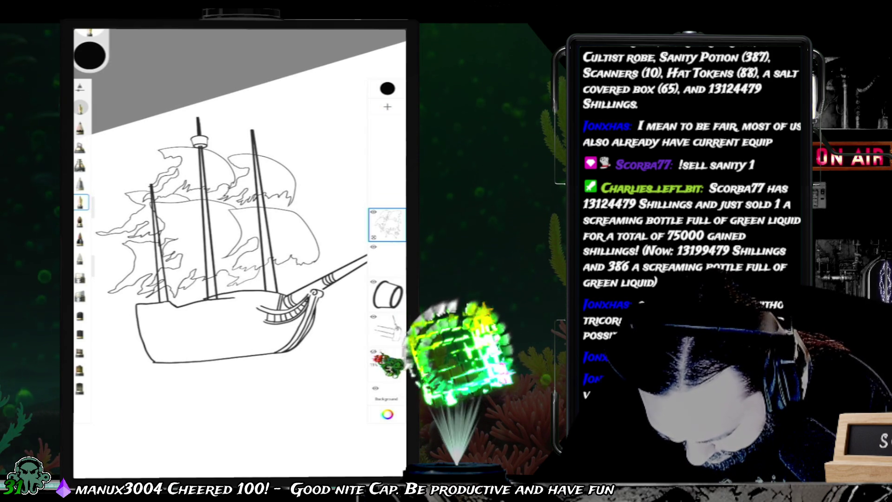
{"action": "left_click", "coordinate": [387, 107]}
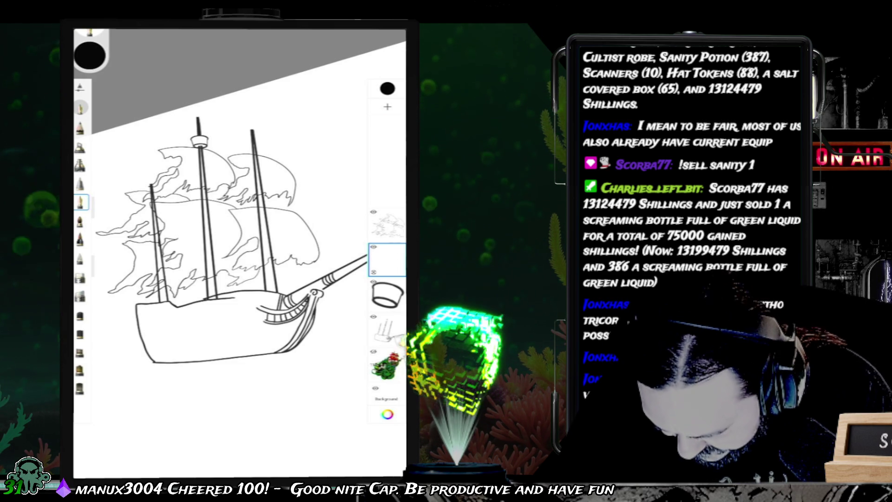
{"action": "left_click", "coordinate": [90, 55]}
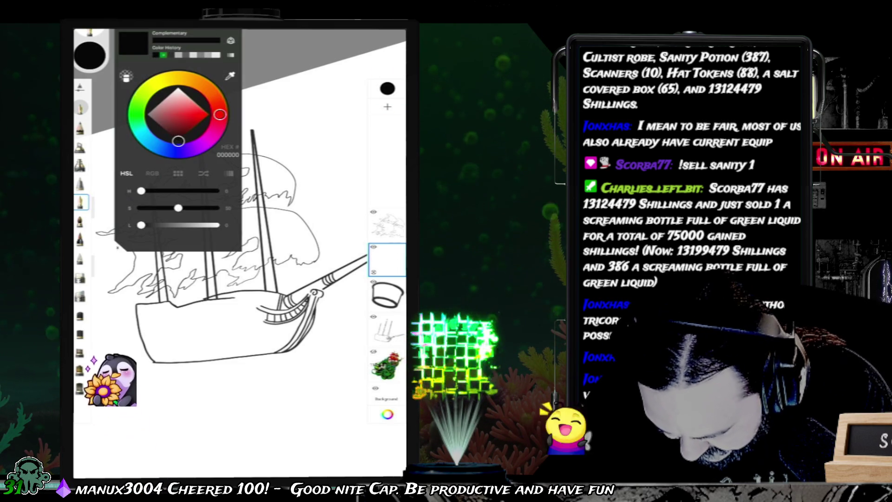
{"action": "left_click", "coordinate": [163, 55]}
{"action": "left_click", "coordinate": [387, 225]}
{"action": "left_click", "coordinate": [90, 55]}
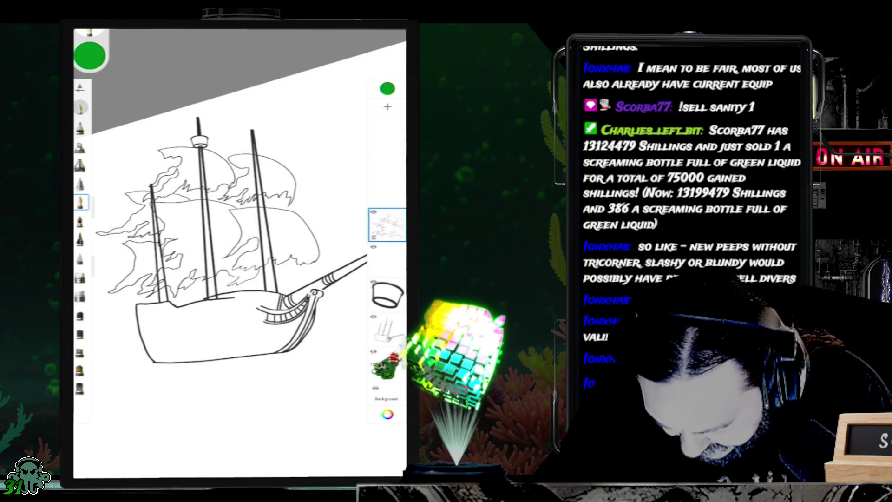
Step: Switch to Flood Fill in Radial Fill mode with a dark green and fill the upper-right sail
{"action": "key", "text": "f"}
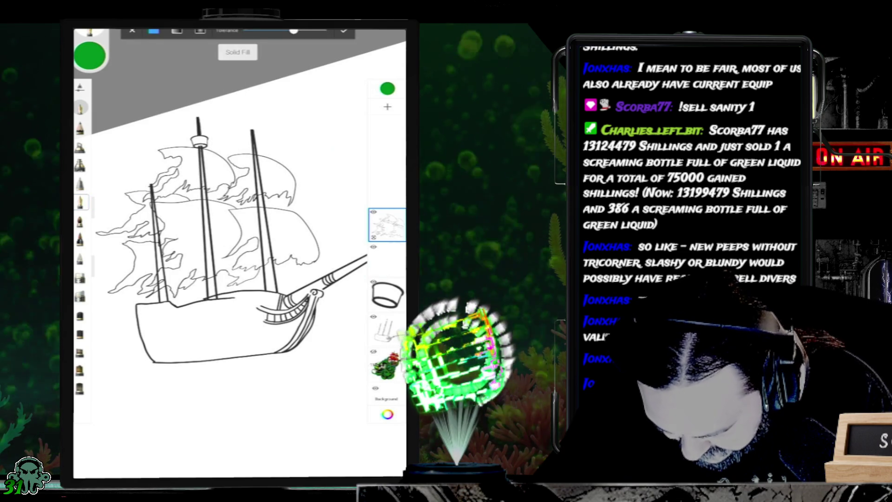
{"action": "left_click", "coordinate": [201, 30]}
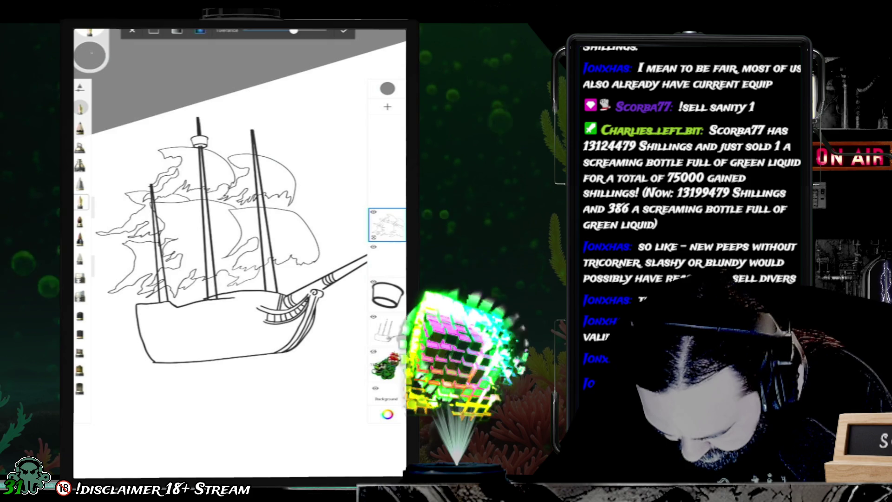
{"action": "left_click", "coordinate": [91, 53]}
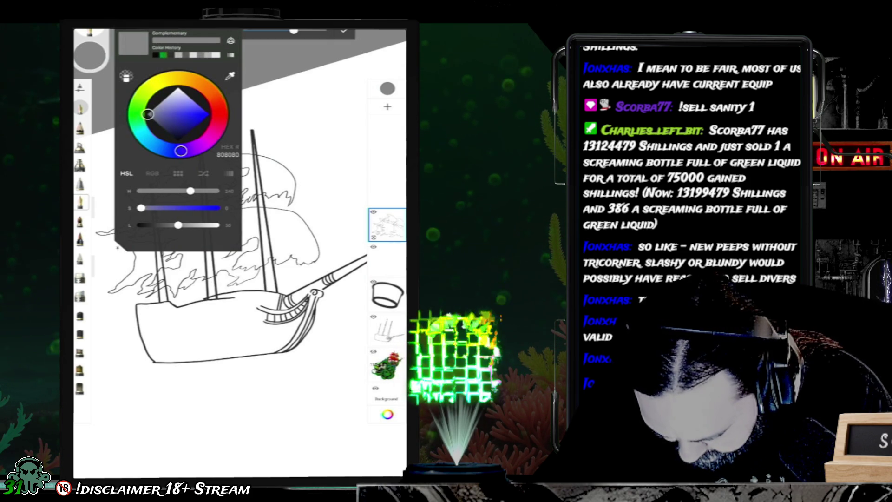
{"action": "left_click", "coordinate": [163, 55]}
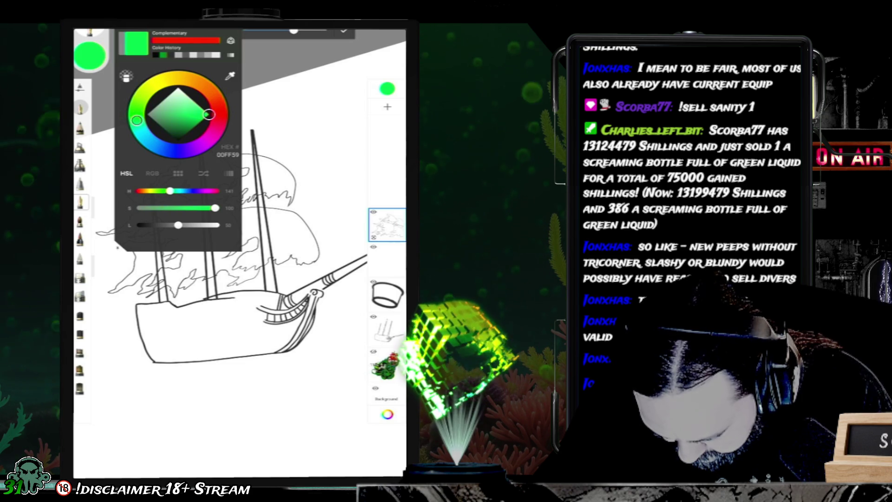
{"action": "left_click", "coordinate": [175, 130]}
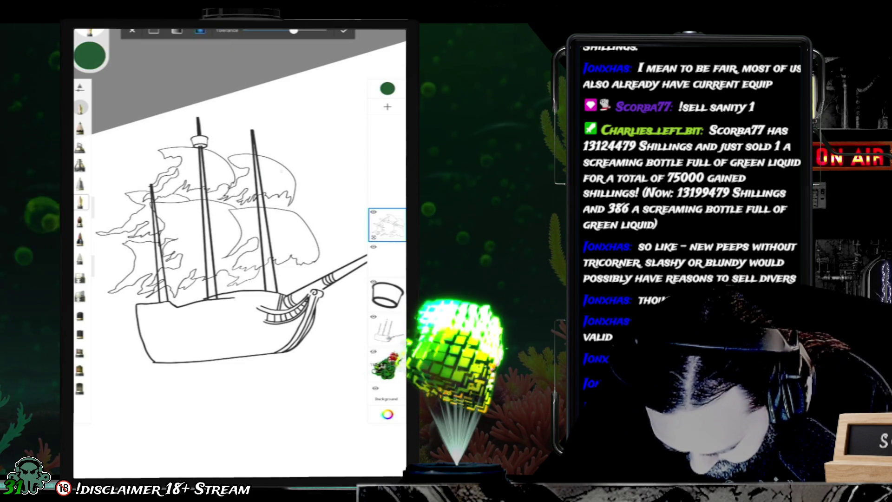
{"action": "left_click", "coordinate": [278, 170]}
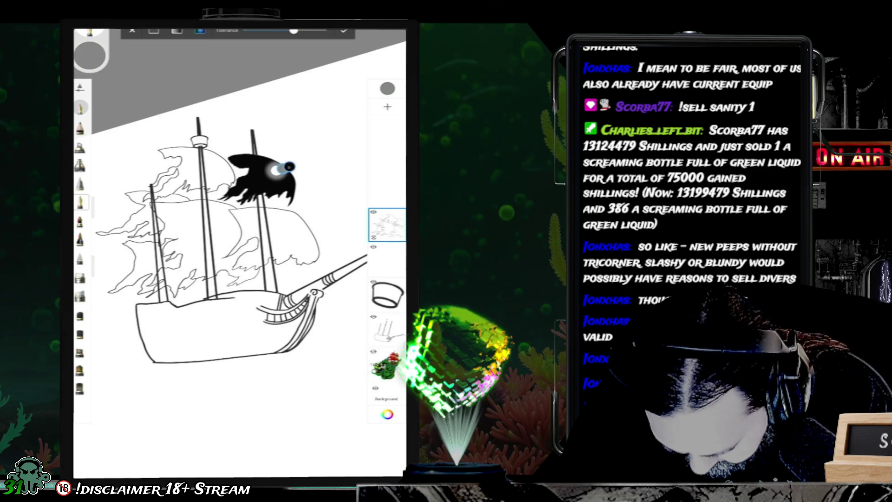
Step: Position the radial gradient's light centre across the upper-right sail and make its colour green
{"action": "left_click", "coordinate": [259, 181]}
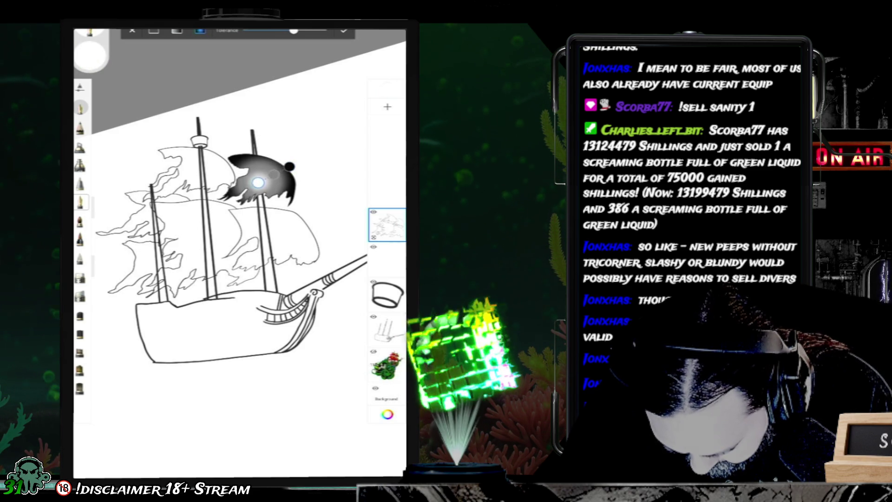
{"action": "mouse_move", "coordinate": [254, 182]}
{"action": "left_mouse_down"}
{"action": "mouse_move", "coordinate": [246, 182]}
{"action": "mouse_move", "coordinate": [313, 154]}
{"action": "left_mouse_up"}
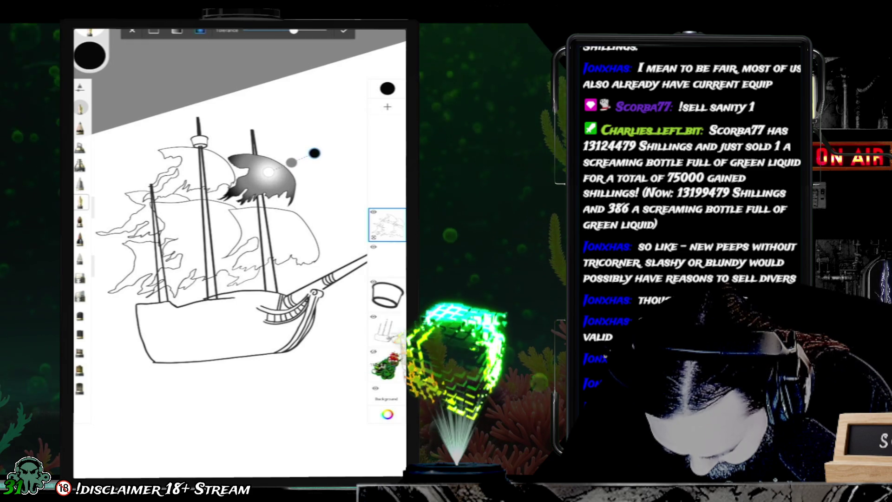
{"action": "left_click_drag", "start_coordinate": [269, 171], "coordinate": [320, 148]}
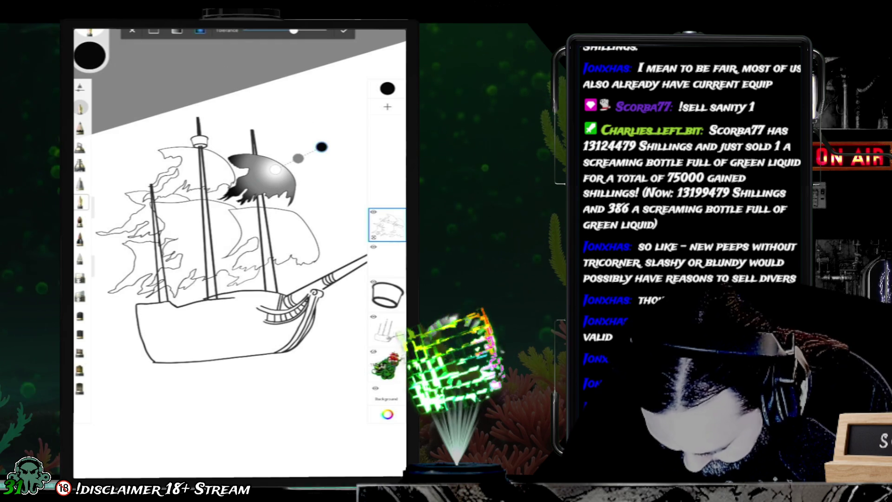
{"action": "left_click", "coordinate": [89, 55]}
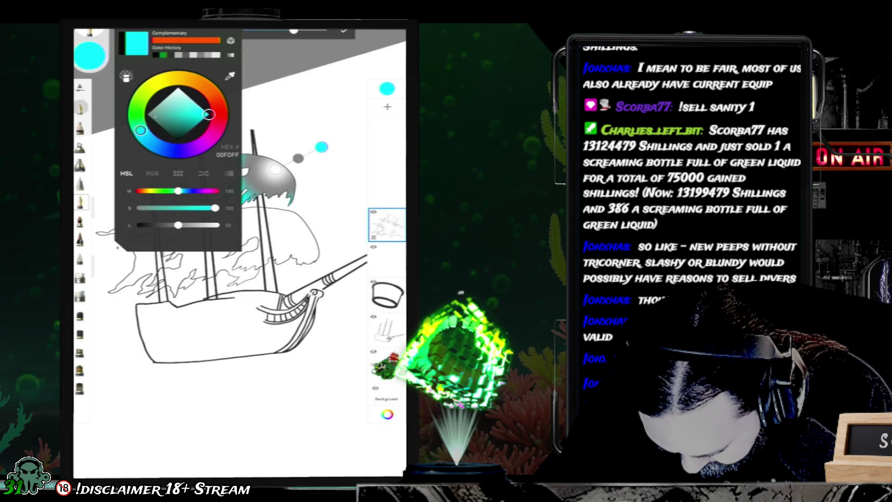
{"action": "left_click", "coordinate": [163, 55]}
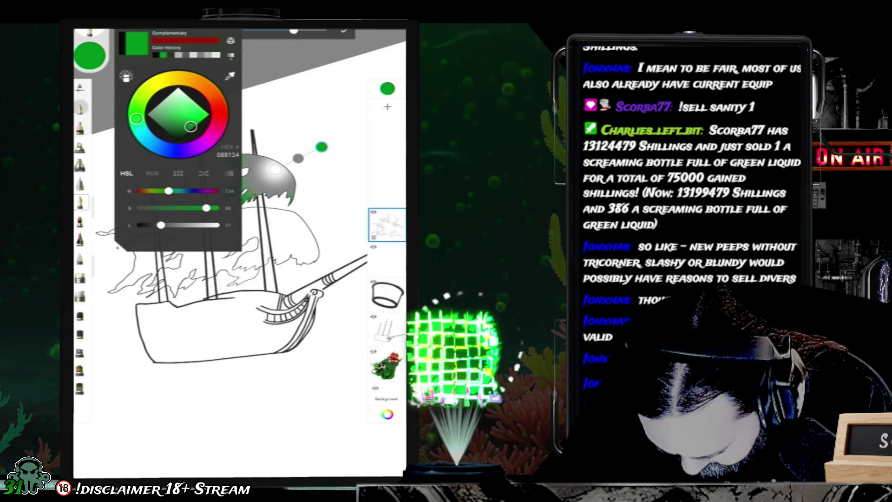
{"action": "left_click", "coordinate": [90, 55]}
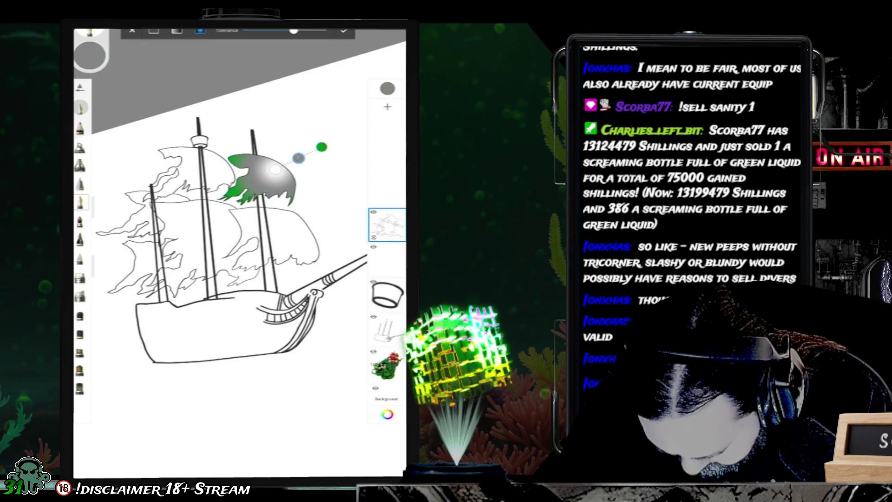
Step: Set the gradient to a muted, darker green and move its centre up-right on the sail
{"action": "left_click", "coordinate": [90, 55]}
{"action": "left_click", "coordinate": [209, 114]}
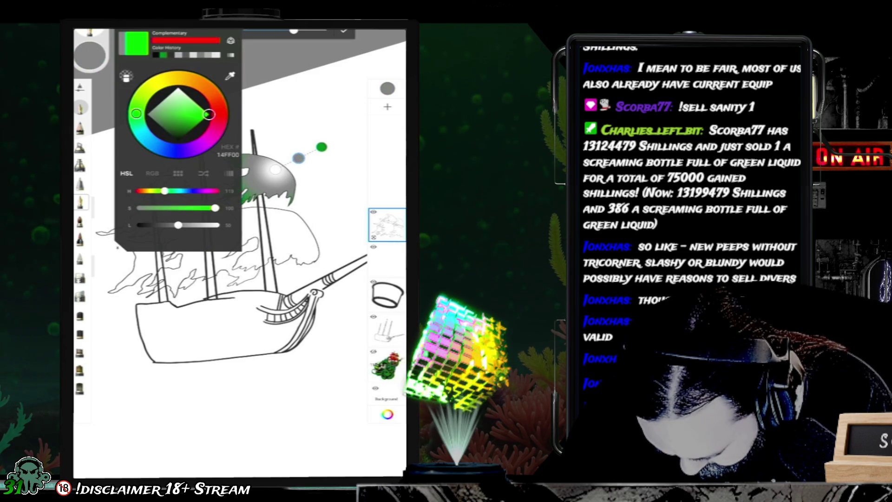
{"action": "left_click_drag", "start_coordinate": [209, 114], "coordinate": [161, 120]}
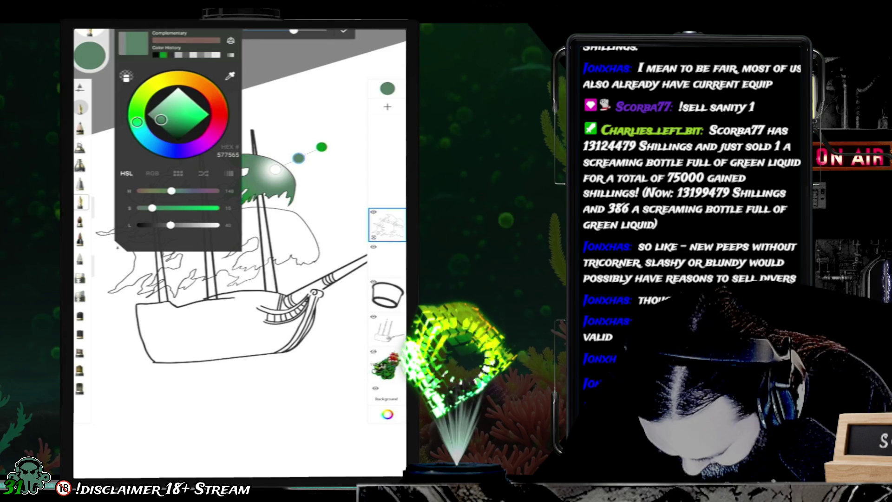
{"action": "mouse_move", "coordinate": [161, 120]}
{"action": "left_mouse_down"}
{"action": "mouse_move", "coordinate": [169, 133]}
{"action": "mouse_move", "coordinate": [161, 127]}
{"action": "mouse_move", "coordinate": [176, 117]}
{"action": "mouse_move", "coordinate": [191, 123]}
{"action": "left_mouse_up"}
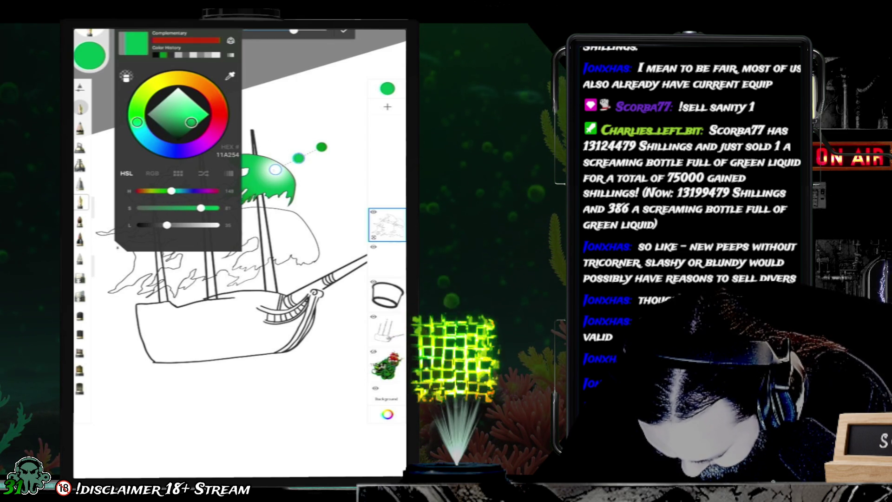
{"action": "left_click", "coordinate": [90, 56]}
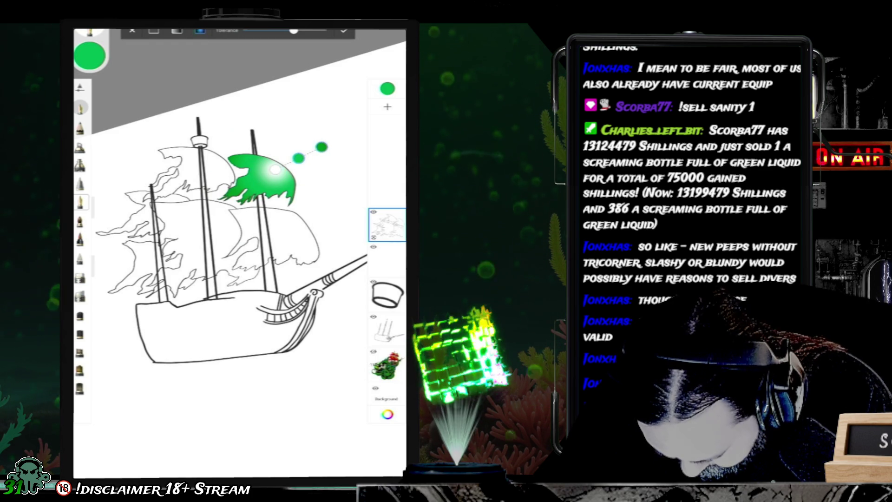
{"action": "left_click_drag", "start_coordinate": [275, 169], "coordinate": [338, 106]}
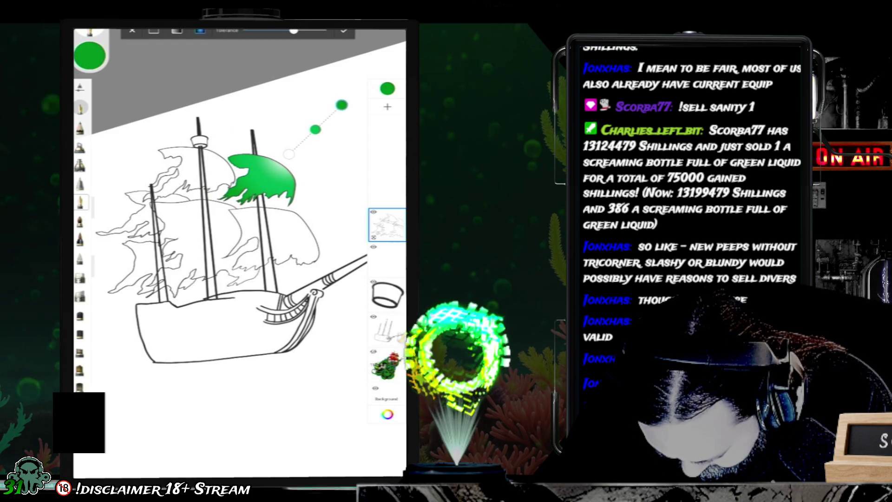
{"action": "mouse_move", "coordinate": [289, 154]}
{"action": "left_mouse_down"}
{"action": "mouse_move", "coordinate": [294, 147]}
{"action": "mouse_move", "coordinate": [284, 151]}
{"action": "mouse_move", "coordinate": [289, 160]}
{"action": "left_mouse_up"}
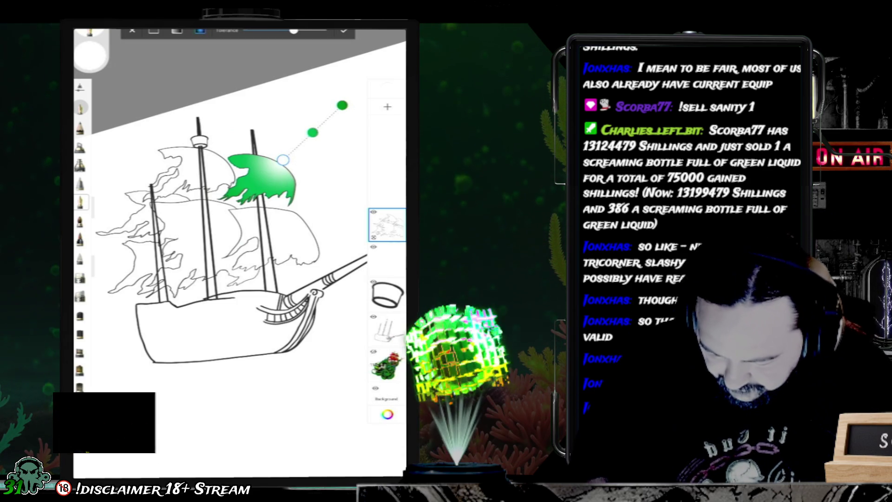
Step: Zoom in and reshape the sail gradient, lowering its start and pulling its far end back
{"action": "scroll", "coordinate": [232, 223], "scroll_direction": "up", "scroll_amount": 3}
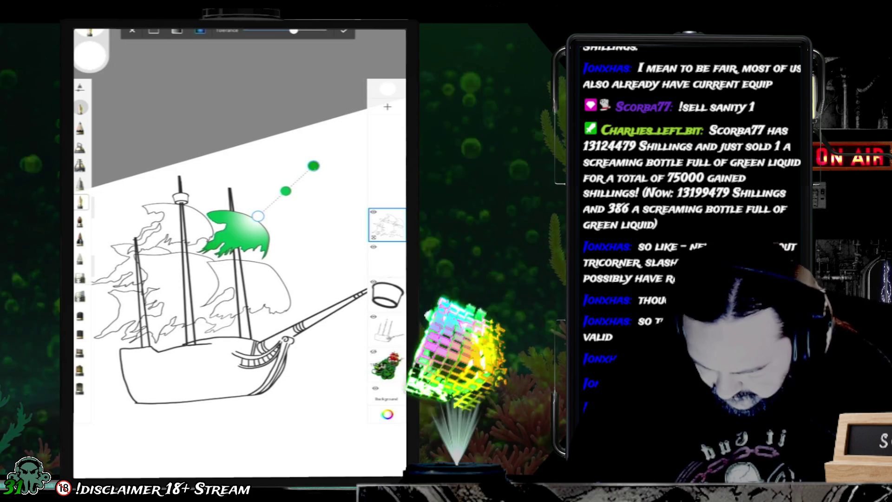
{"action": "left_click_drag", "start_coordinate": [314, 166], "coordinate": [355, 121]}
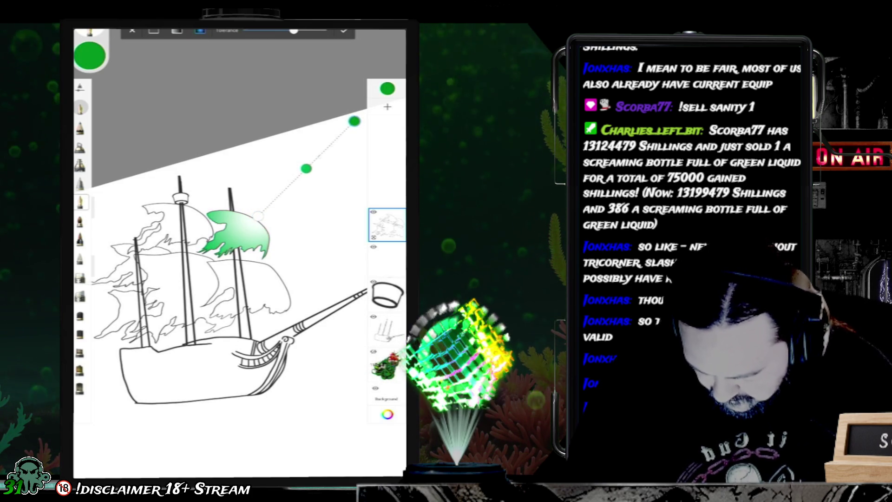
{"action": "mouse_move", "coordinate": [256, 215]}
{"action": "left_mouse_down"}
{"action": "mouse_move", "coordinate": [264, 200]}
{"action": "mouse_move", "coordinate": [234, 245]}
{"action": "mouse_move", "coordinate": [264, 214]}
{"action": "mouse_move", "coordinate": [251, 224]}
{"action": "left_mouse_up"}
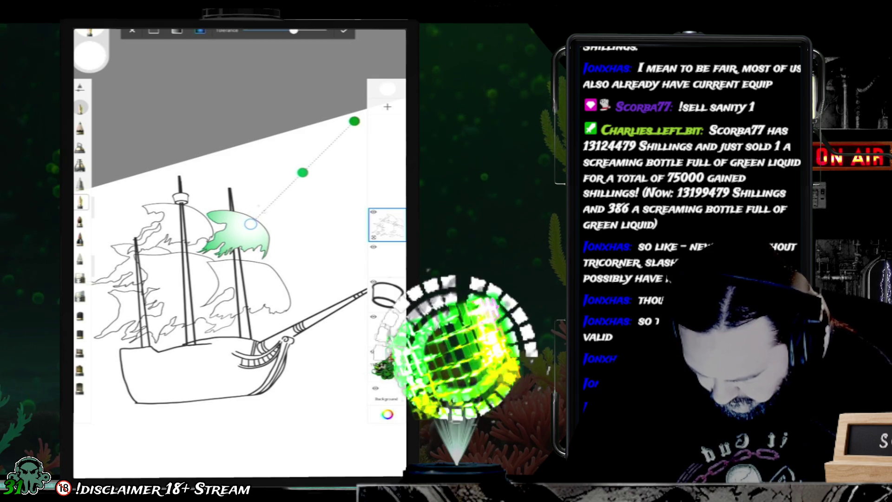
{"action": "mouse_move", "coordinate": [354, 121]}
{"action": "left_mouse_down"}
{"action": "mouse_move", "coordinate": [293, 182]}
{"action": "mouse_move", "coordinate": [360, 128]}
{"action": "mouse_move", "coordinate": [349, 138]}
{"action": "left_mouse_up"}
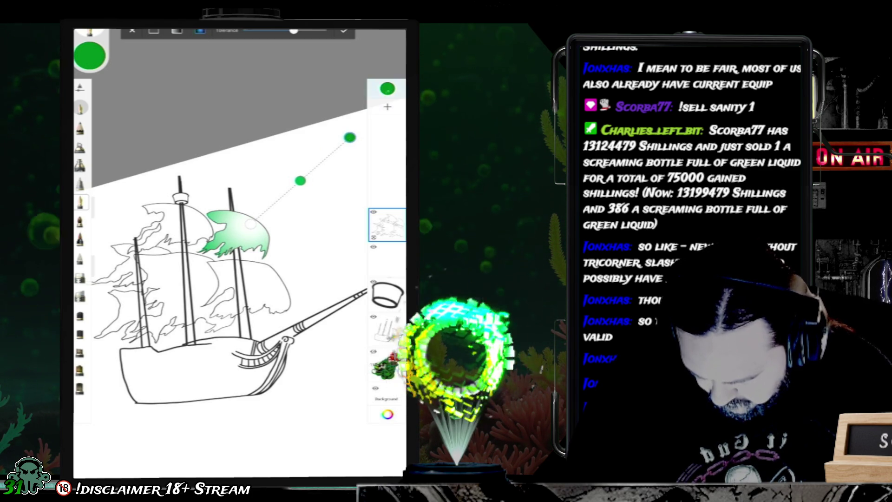
Step: Make the gradient's end colour a very dark green and move that end lower on the sail
{"action": "left_click", "coordinate": [387, 88]}
{"action": "left_click_drag", "start_coordinate": [313, 199], "coordinate": [306, 208]}
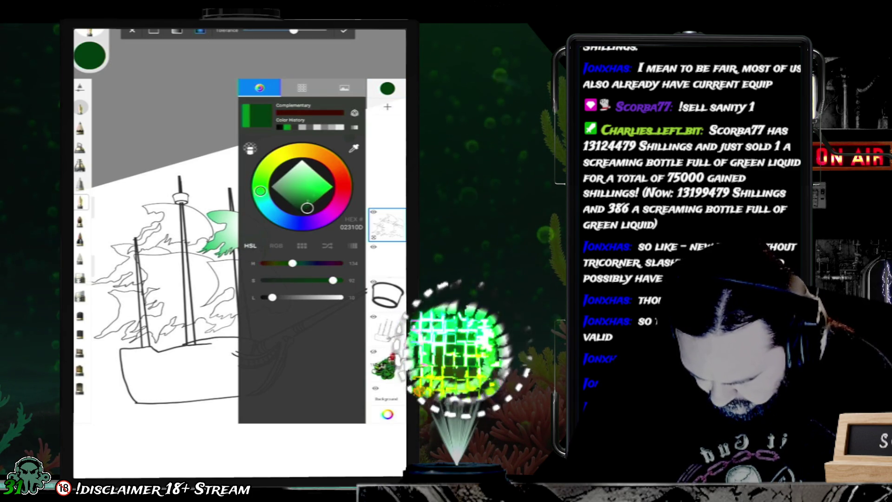
{"action": "left_click", "coordinate": [387, 88]}
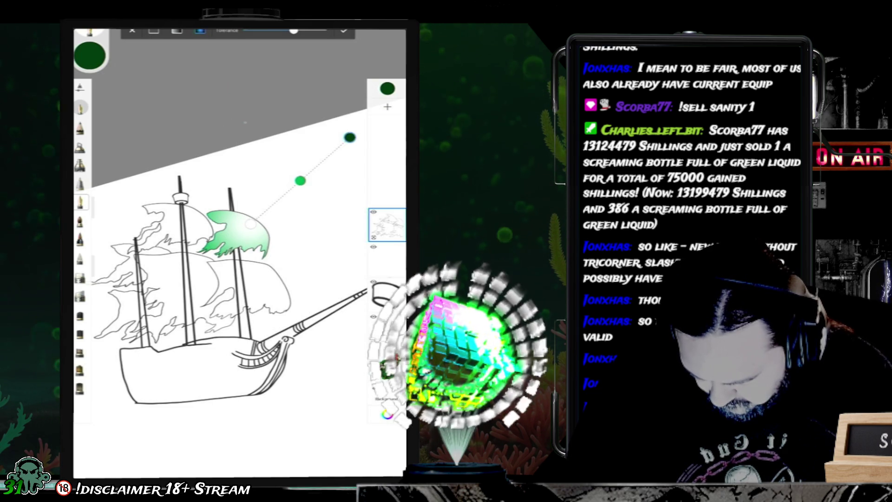
{"action": "left_click_drag", "start_coordinate": [331, 152], "coordinate": [293, 199]}
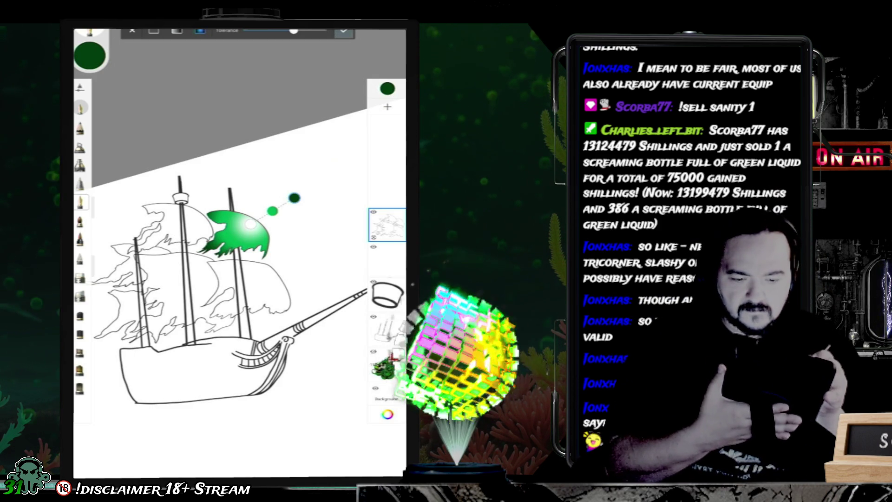
Step: Commit the upper sail's gradient, then radial-fill the lower sail and place its gradient centre
{"action": "left_click", "coordinate": [344, 31]}
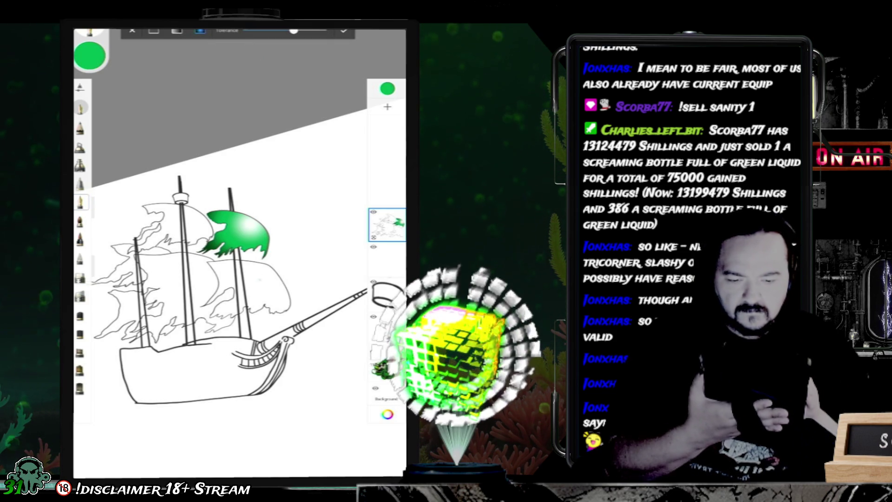
{"action": "left_click", "coordinate": [250, 290]}
{"action": "mouse_move", "coordinate": [249, 291]}
{"action": "left_mouse_down"}
{"action": "mouse_move", "coordinate": [288, 267]}
{"action": "mouse_move", "coordinate": [314, 234]}
{"action": "left_mouse_up"}
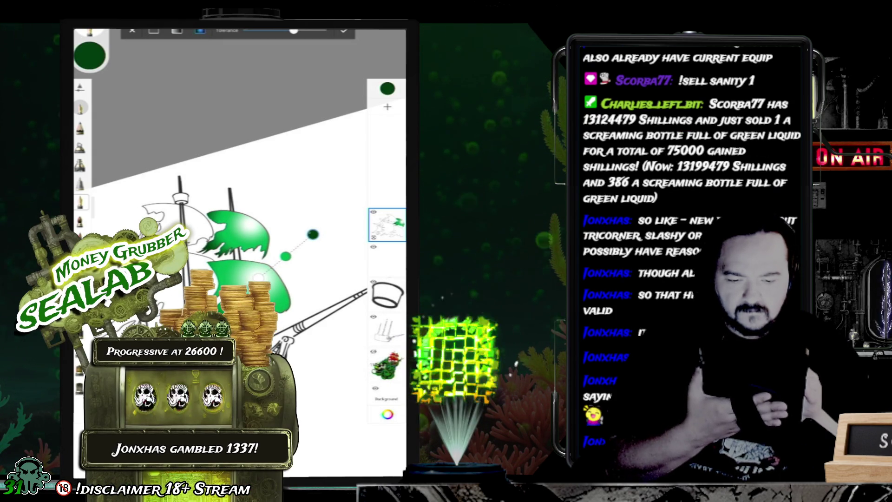
{"action": "left_click_drag", "start_coordinate": [257, 277], "coordinate": [268, 275]}
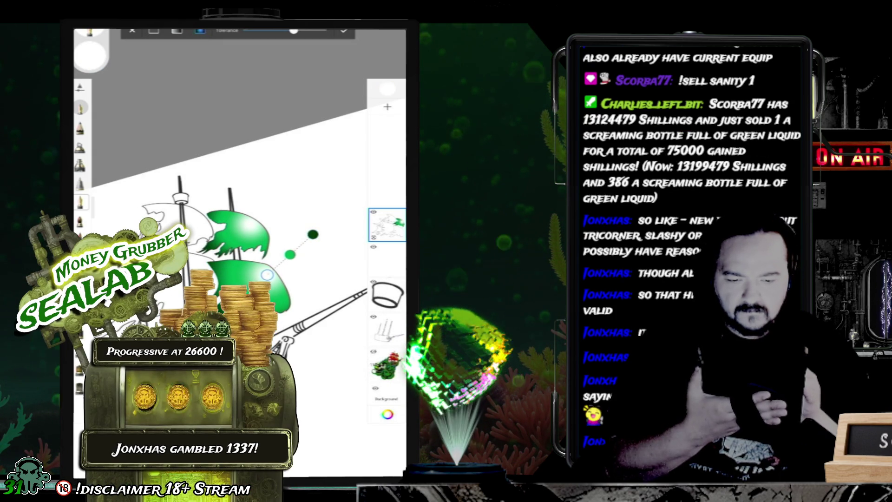
{"action": "left_click_drag", "start_coordinate": [267, 275], "coordinate": [264, 270]}
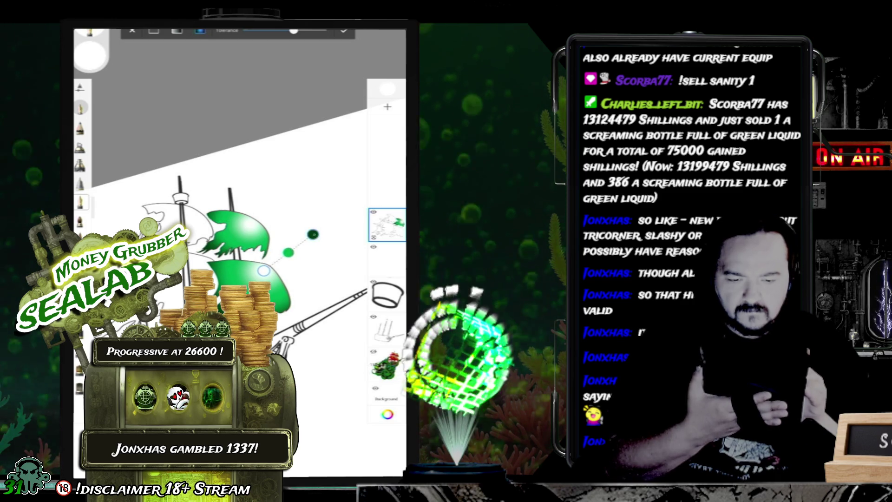
Step: Tune the lower sail gradient's reach, commit it, then flood the background dark green
{"action": "left_click_drag", "start_coordinate": [313, 234], "coordinate": [339, 200]}
{"action": "mouse_move", "coordinate": [263, 270]}
{"action": "left_mouse_down"}
{"action": "mouse_move", "coordinate": [271, 266]}
{"action": "mouse_move", "coordinate": [254, 271]}
{"action": "left_mouse_up"}
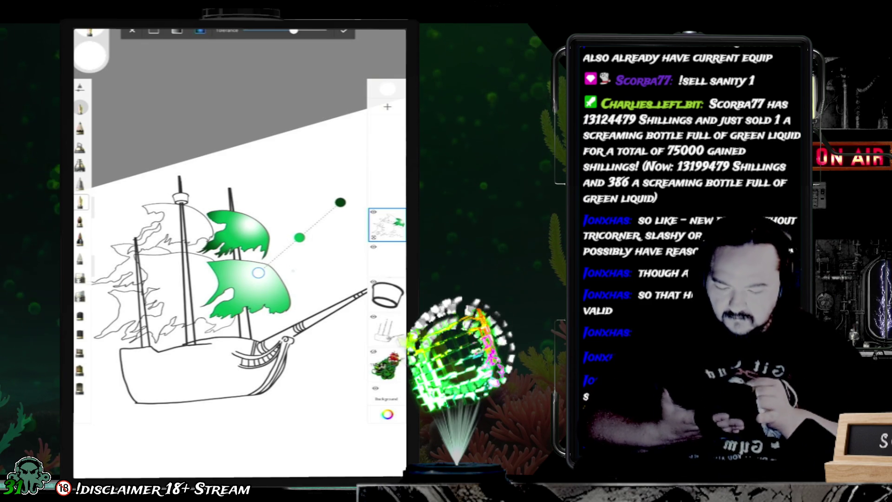
{"action": "left_click_drag", "start_coordinate": [258, 273], "coordinate": [263, 270]}
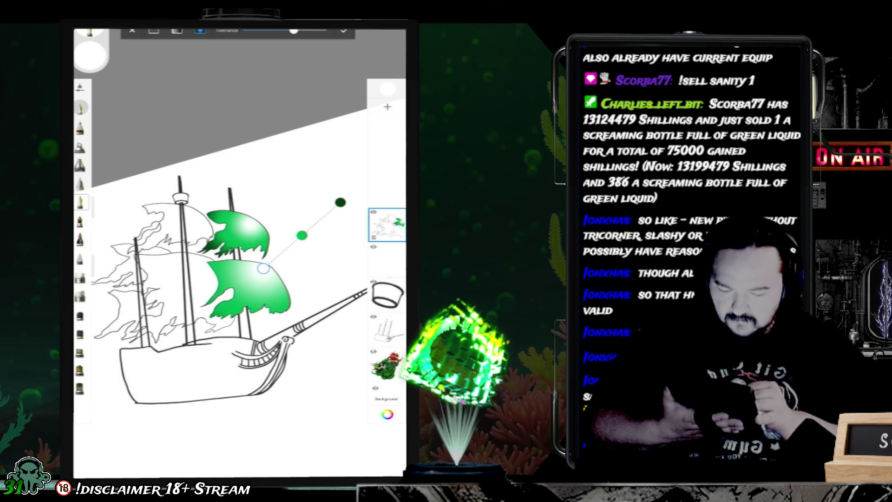
{"action": "left_click_drag", "start_coordinate": [340, 201], "coordinate": [313, 224]}
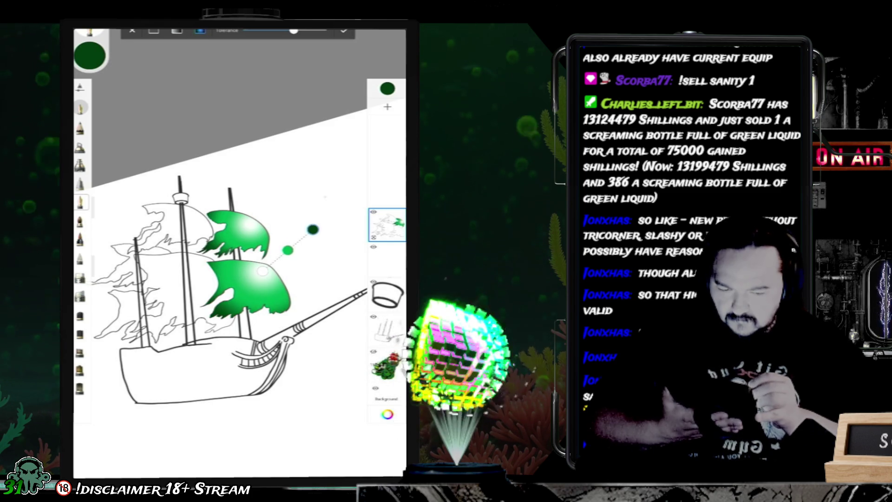
{"action": "left_click", "coordinate": [344, 30]}
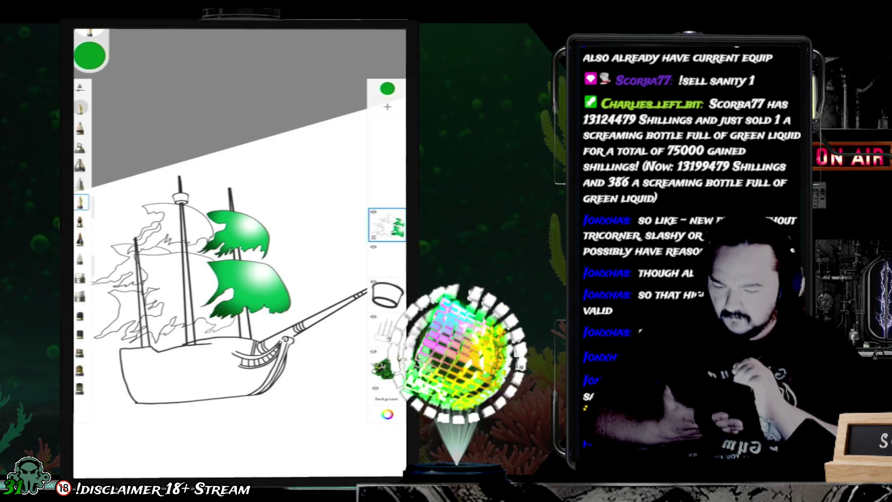
{"action": "key", "text": "f"}
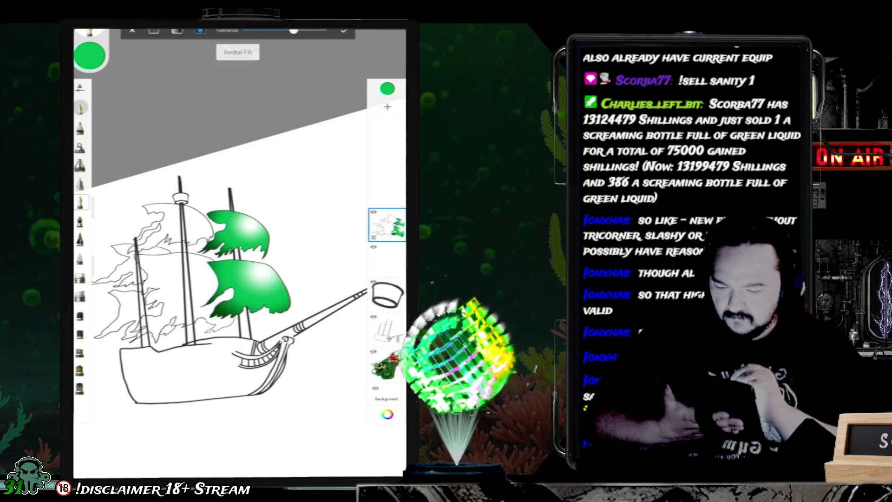
{"action": "left_click", "coordinate": [193, 218]}
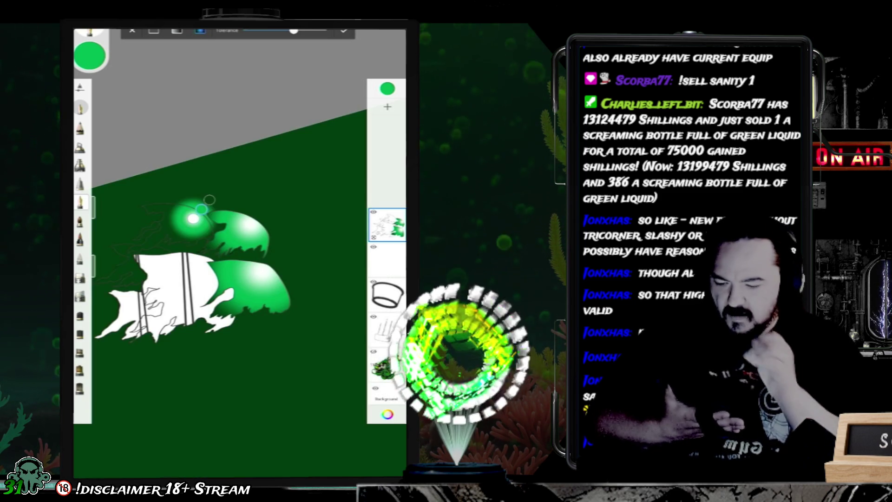
Step: Undo the dark green background fill and hide the hull and masts layer, leaving only sails
{"action": "key", "text": "ctrl+z"}
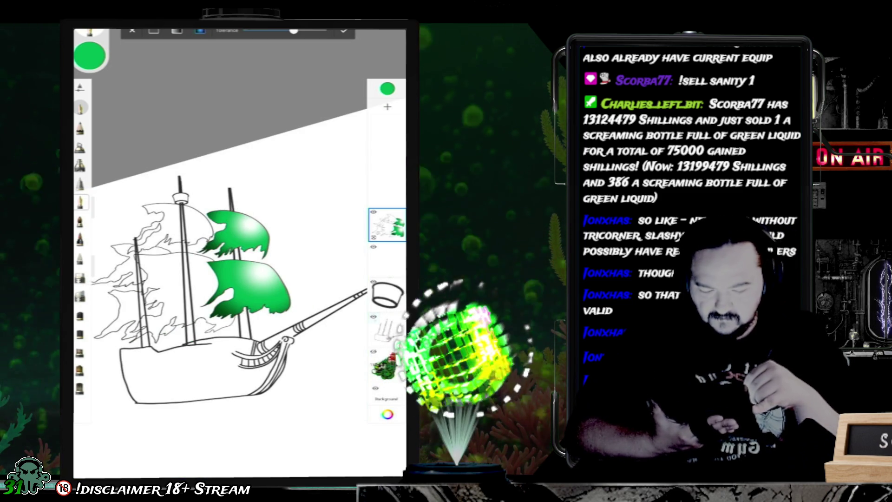
{"action": "left_click", "coordinate": [373, 316]}
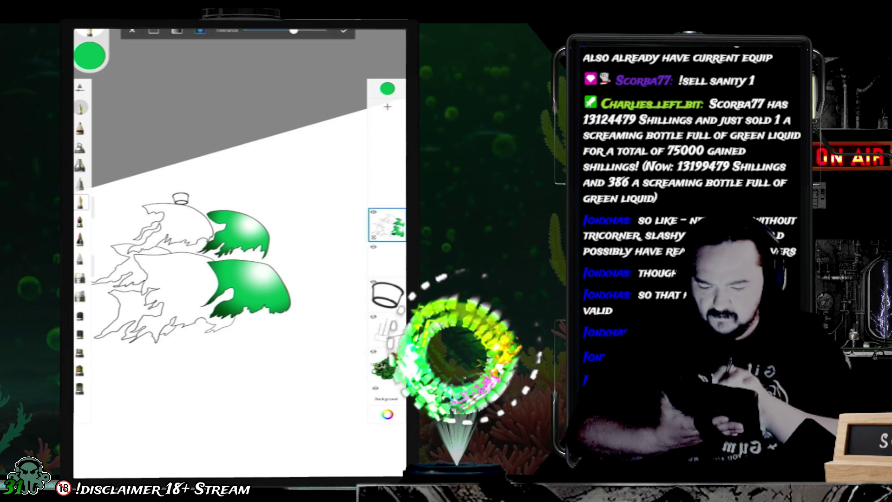
{"action": "scroll", "coordinate": [186, 251], "scroll_direction": "up", "scroll_amount": 5}
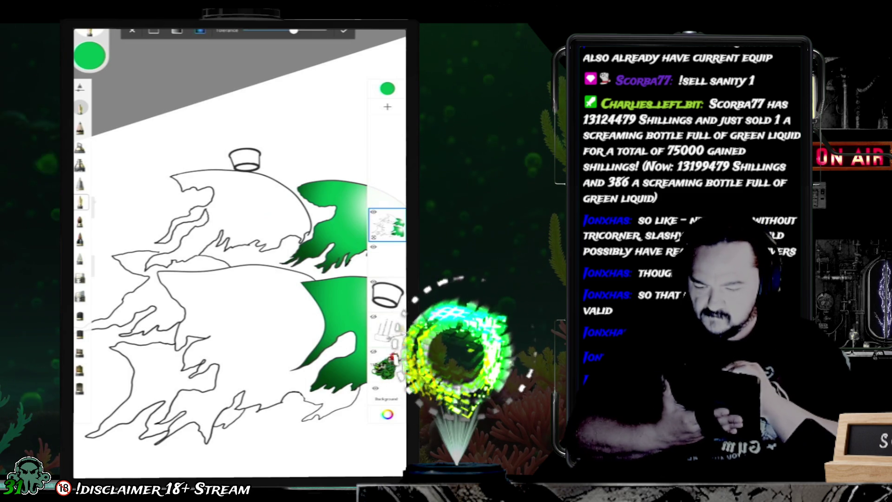
Step: Switch the colour to black, try a background flood fill, and undo it
{"action": "left_click", "coordinate": [90, 55]}
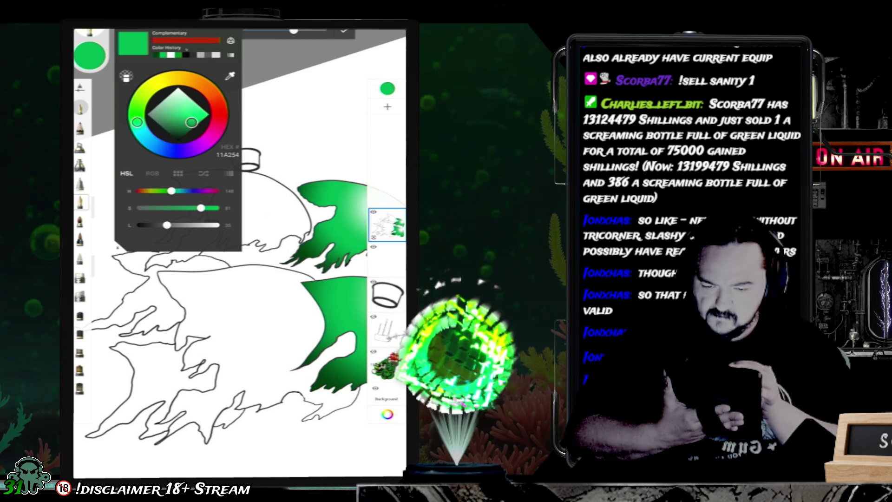
{"action": "left_click", "coordinate": [186, 55]}
{"action": "left_click", "coordinate": [90, 55]}
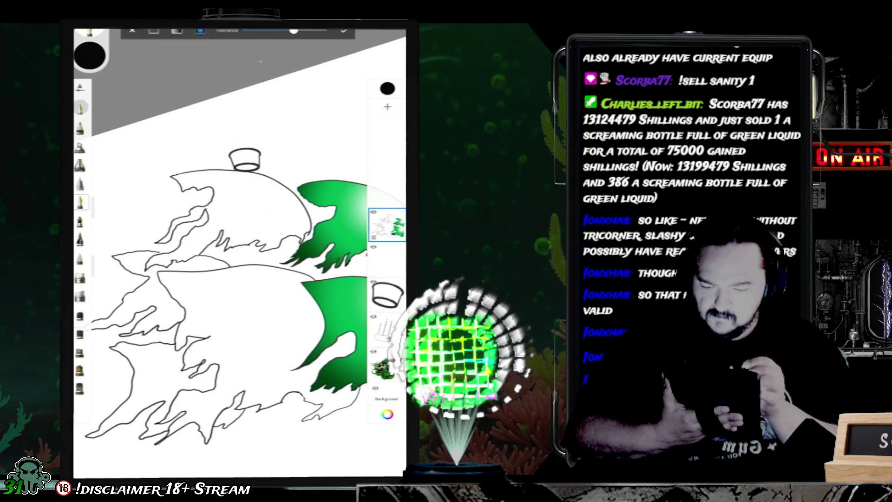
{"action": "left_click", "coordinate": [145, 187]}
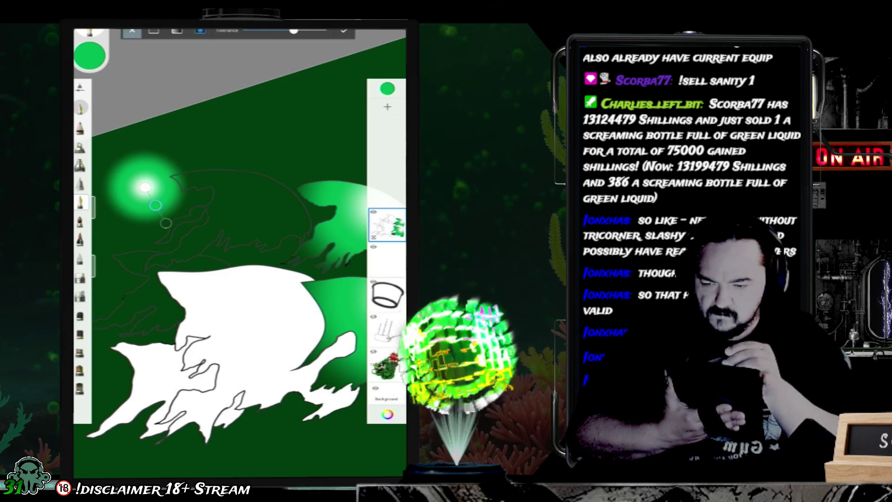
{"action": "key", "text": "ctrl+z"}
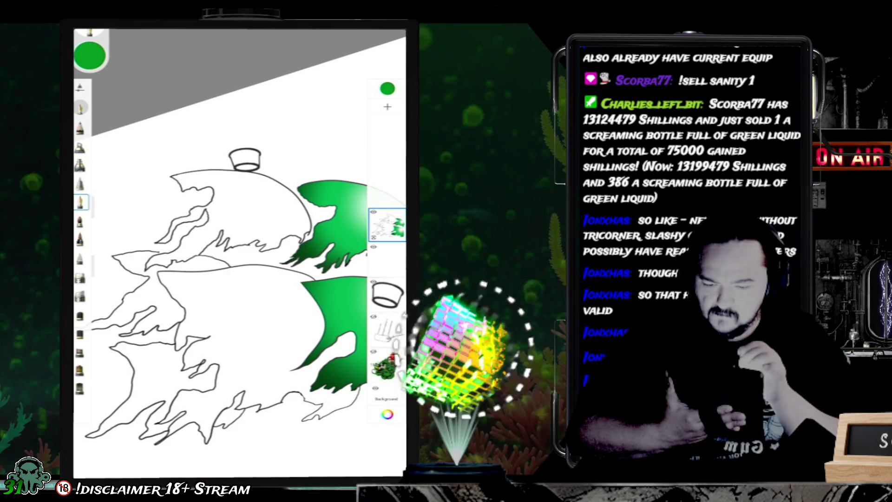
Step: Draw a test stroke above the sails, set the colour to black, and undo the stroke
{"action": "left_click_drag", "start_coordinate": [296, 123], "coordinate": [306, 145]}
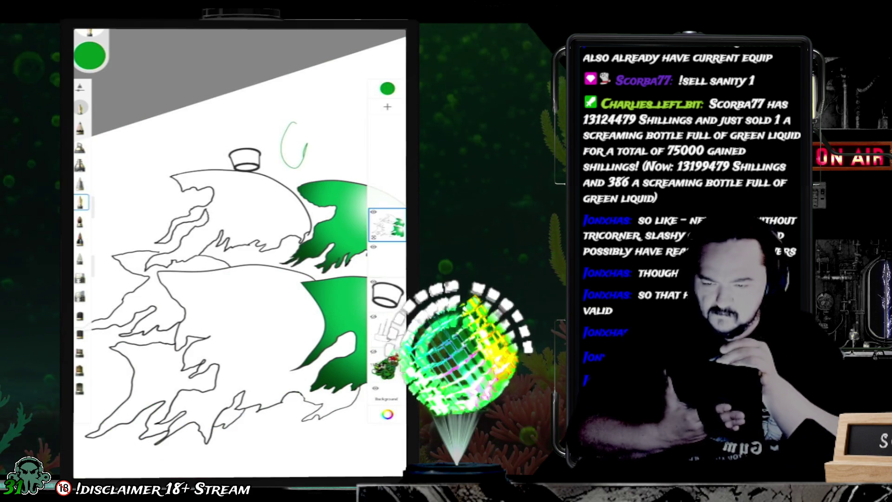
{"action": "left_click", "coordinate": [90, 55]}
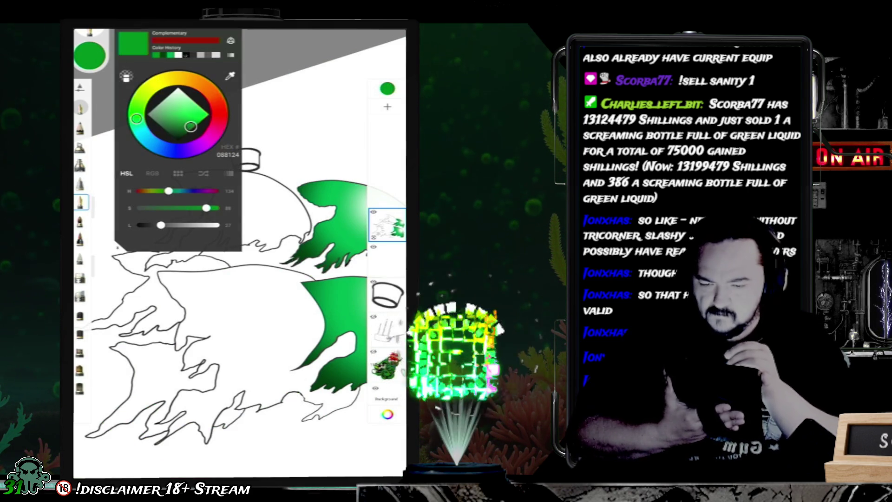
{"action": "left_click", "coordinate": [177, 138]}
{"action": "left_click", "coordinate": [90, 55]}
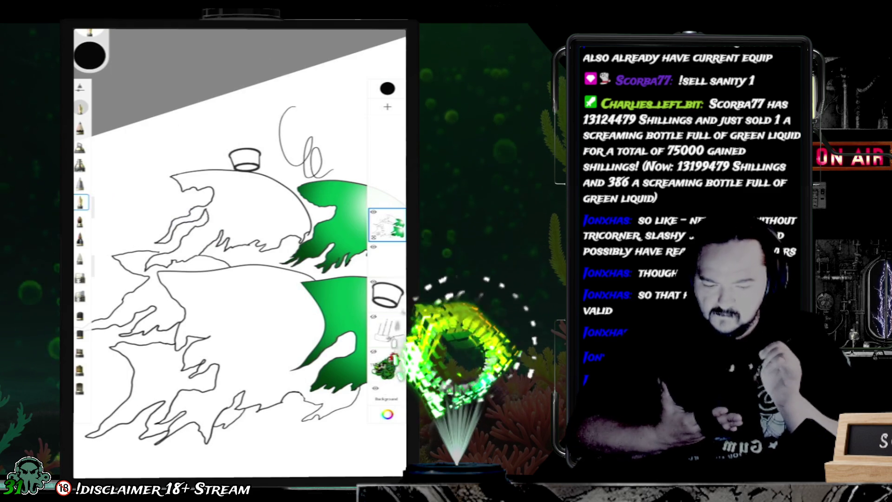
{"action": "key", "text": "ctrl+z"}
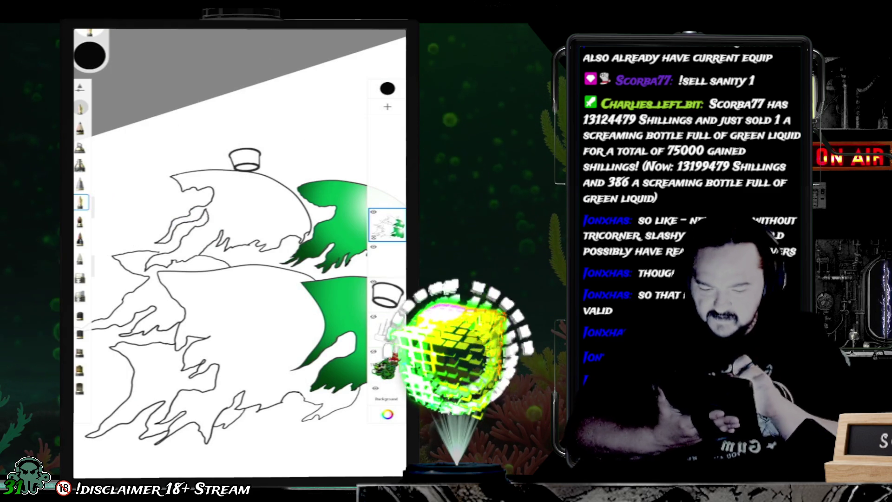
Step: Zoom around the sails and fill the upper-left sail with a green radial gradient
{"action": "scroll", "coordinate": [298, 264], "scroll_direction": "up", "scroll_amount": 3}
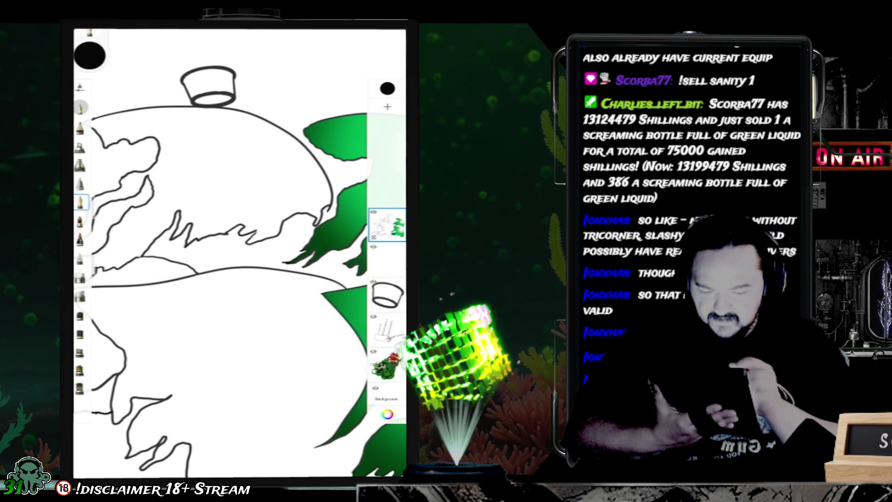
{"action": "scroll", "coordinate": [221, 209], "scroll_direction": "up", "scroll_amount": 5}
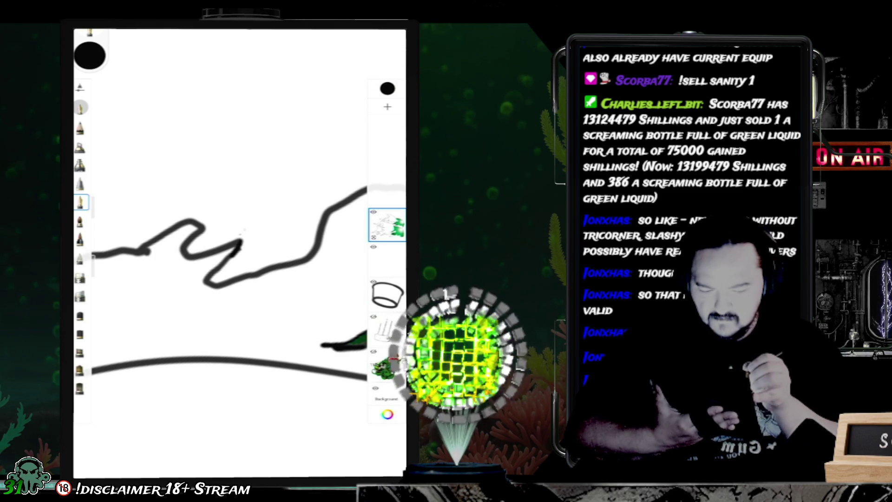
{"action": "scroll", "coordinate": [240, 335], "scroll_direction": "up", "scroll_amount": 3}
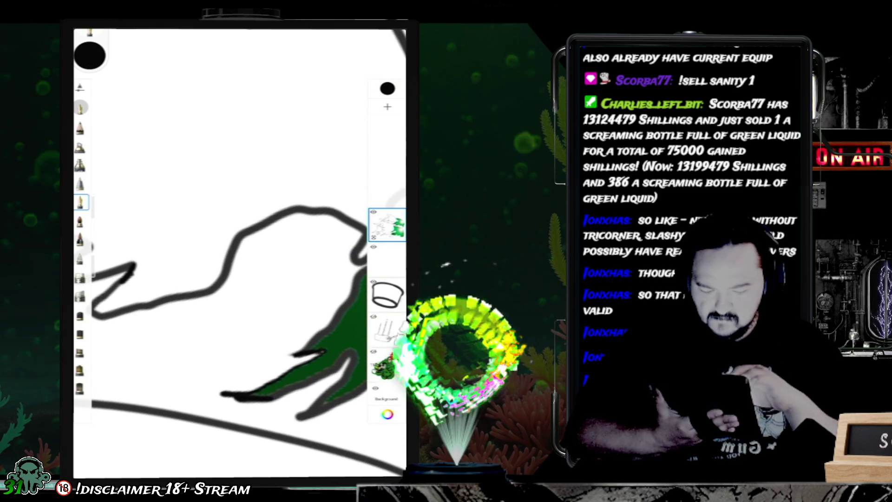
{"action": "scroll", "coordinate": [240, 253], "scroll_direction": "down", "scroll_amount": 3}
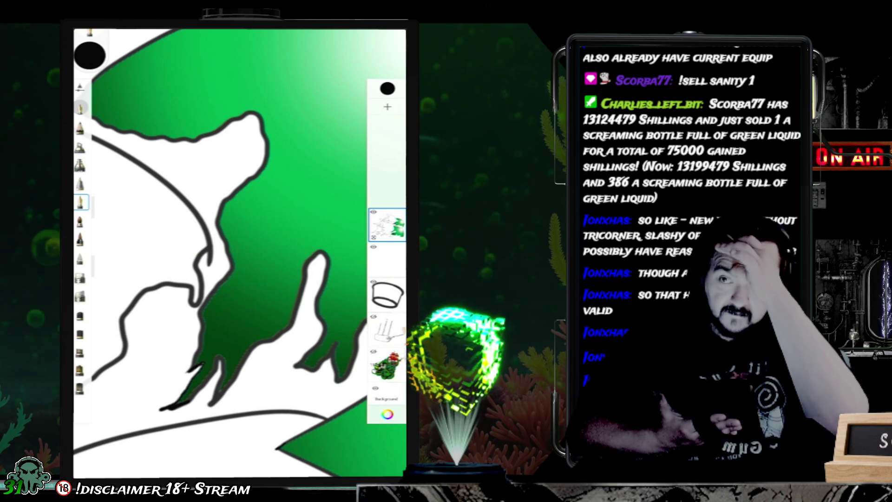
{"action": "scroll", "coordinate": [239, 253], "scroll_direction": "down", "scroll_amount": 3}
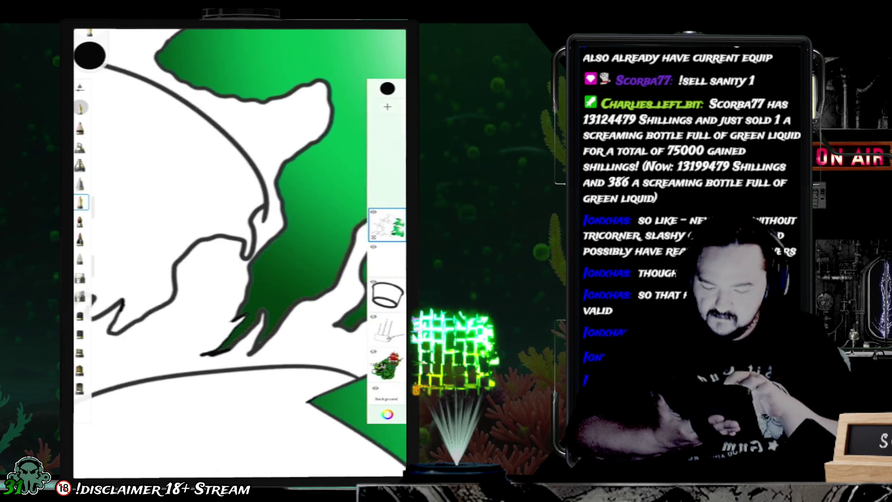
{"action": "scroll", "coordinate": [239, 253], "scroll_direction": "down", "scroll_amount": 3}
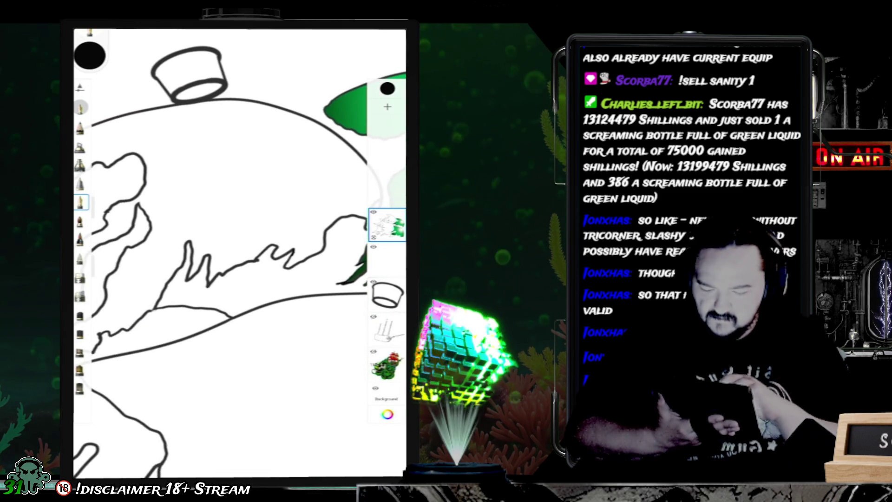
{"action": "scroll", "coordinate": [239, 253], "scroll_direction": "down", "scroll_amount": 2}
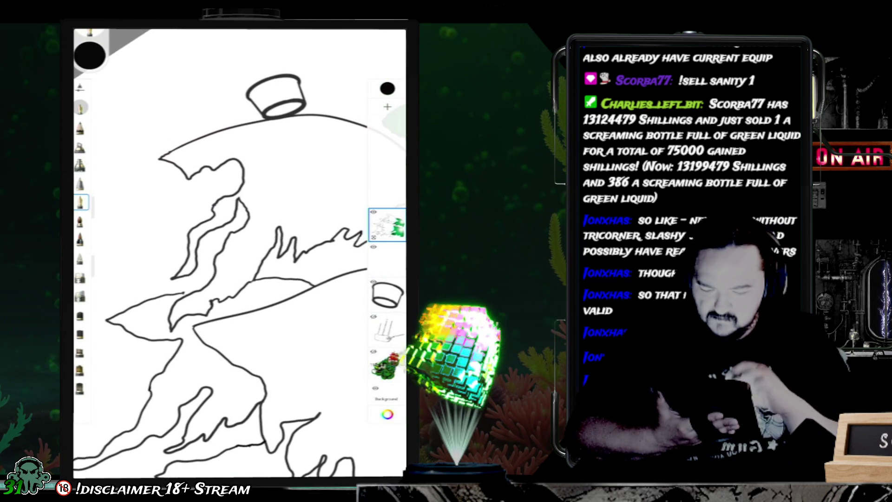
{"action": "scroll", "coordinate": [239, 253], "scroll_direction": "up", "scroll_amount": 3}
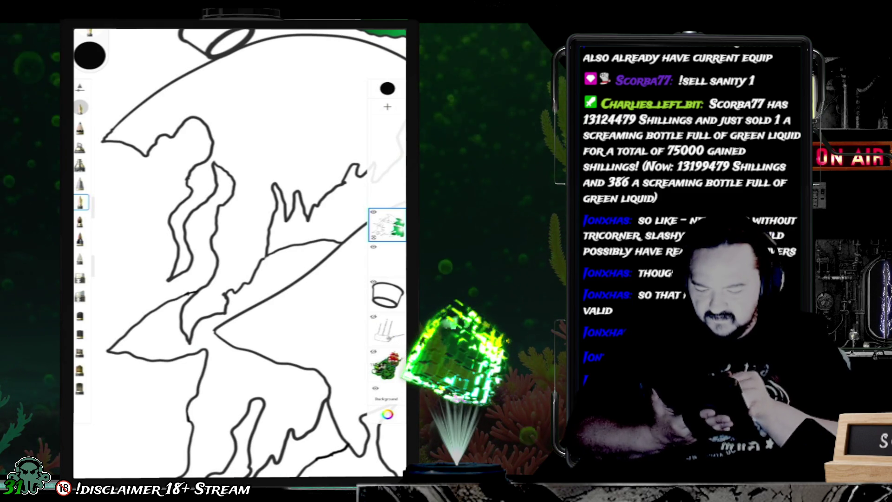
{"action": "scroll", "coordinate": [239, 254], "scroll_direction": "down", "scroll_amount": 3}
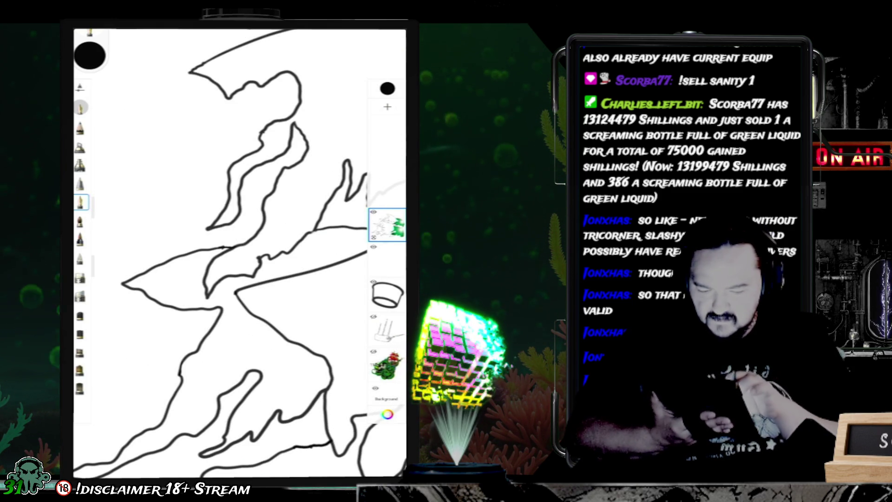
{"action": "scroll", "coordinate": [239, 254], "scroll_direction": "down", "scroll_amount": 5}
{"action": "scroll", "coordinate": [239, 253], "scroll_direction": "down", "scroll_amount": 5}
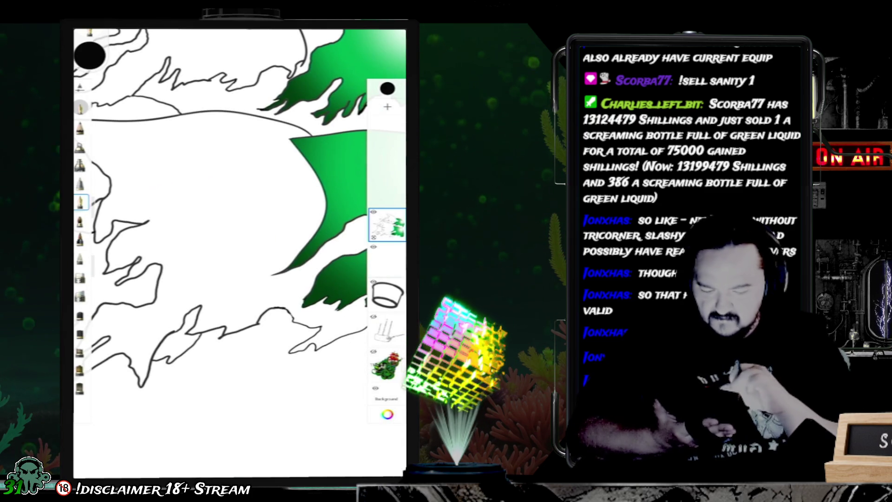
{"action": "scroll", "coordinate": [239, 253], "scroll_direction": "down", "scroll_amount": 5}
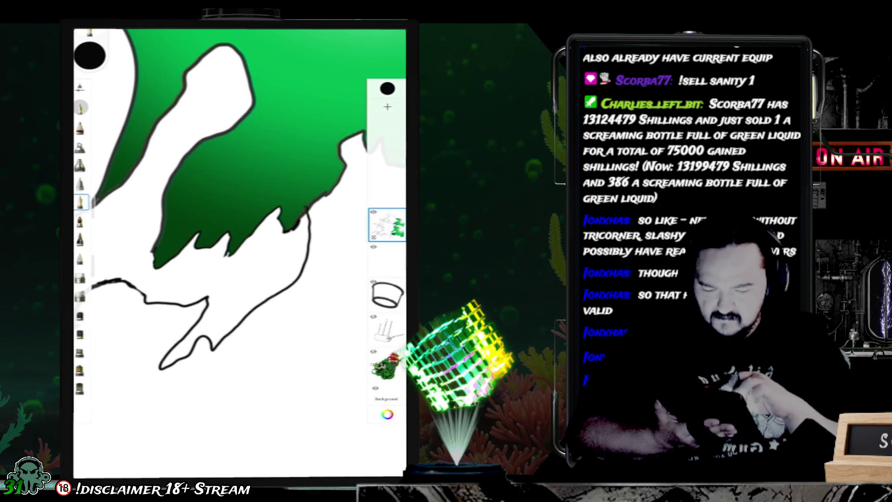
{"action": "scroll", "coordinate": [239, 253], "scroll_direction": "up", "scroll_amount": 5}
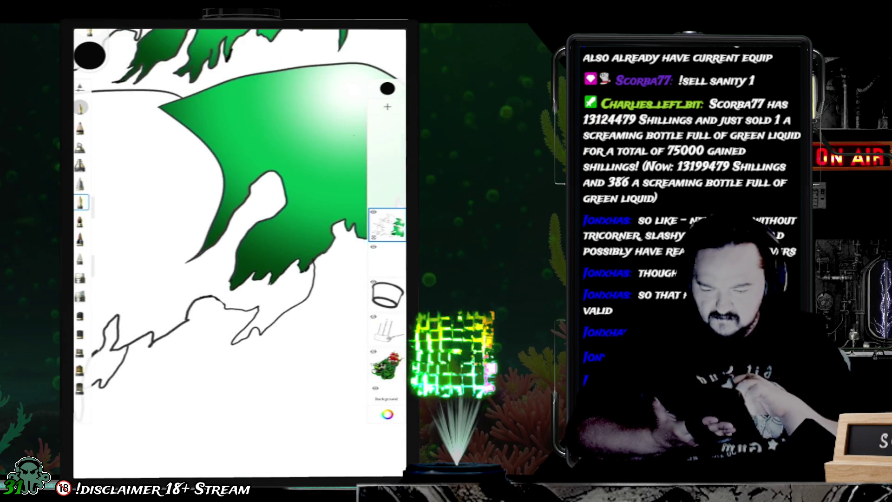
{"action": "scroll", "coordinate": [240, 232], "scroll_direction": "down", "scroll_amount": 5}
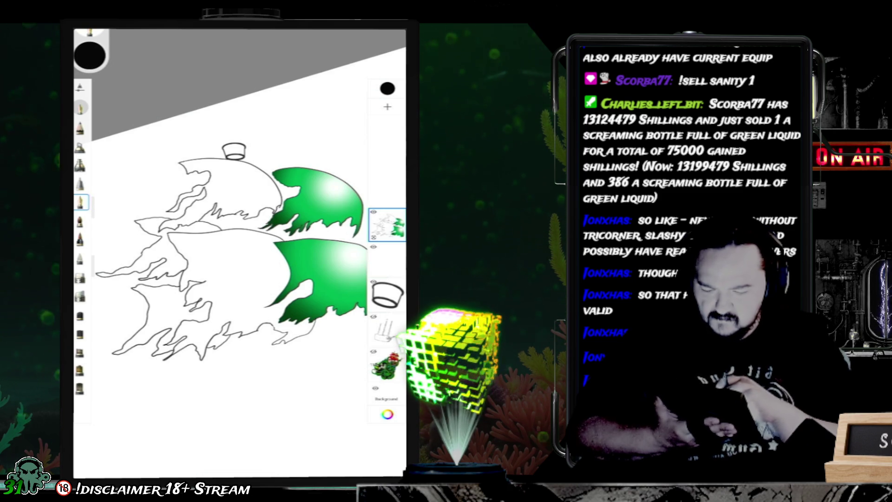
{"action": "scroll", "coordinate": [239, 253], "scroll_direction": "up", "scroll_amount": 5}
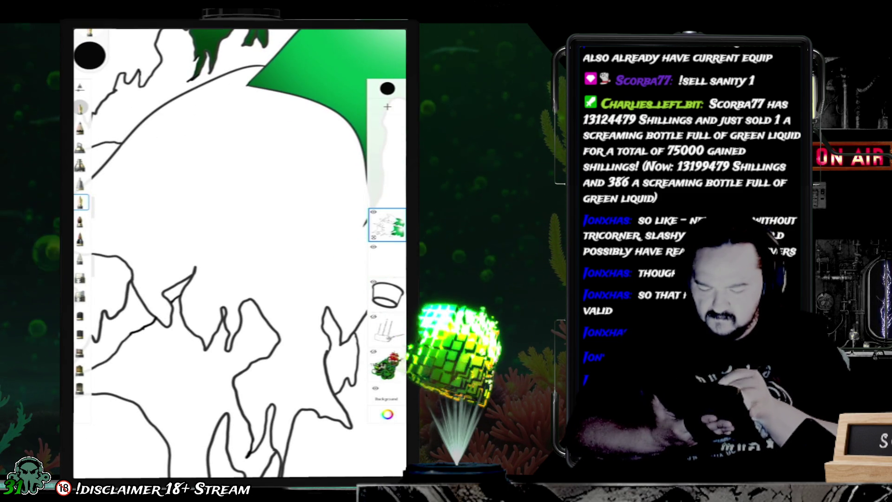
{"action": "scroll", "coordinate": [239, 254], "scroll_direction": "down", "scroll_amount": 5}
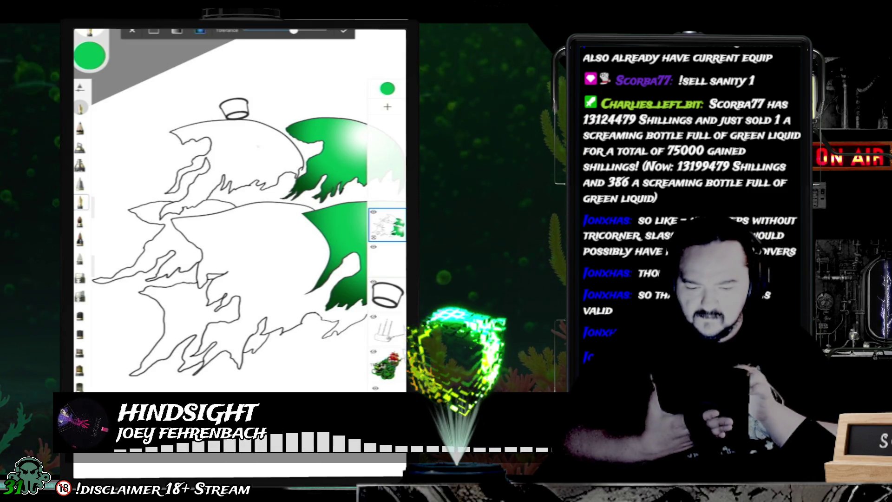
{"action": "left_click", "coordinate": [260, 147]}
Step: Adjust the upper-left sail's gradient ends, raising the dark green end, and commit the fill
{"action": "left_click_drag", "start_coordinate": [324, 98], "coordinate": [327, 101]}
{"action": "scroll", "coordinate": [232, 209], "scroll_direction": "down", "scroll_amount": 3}
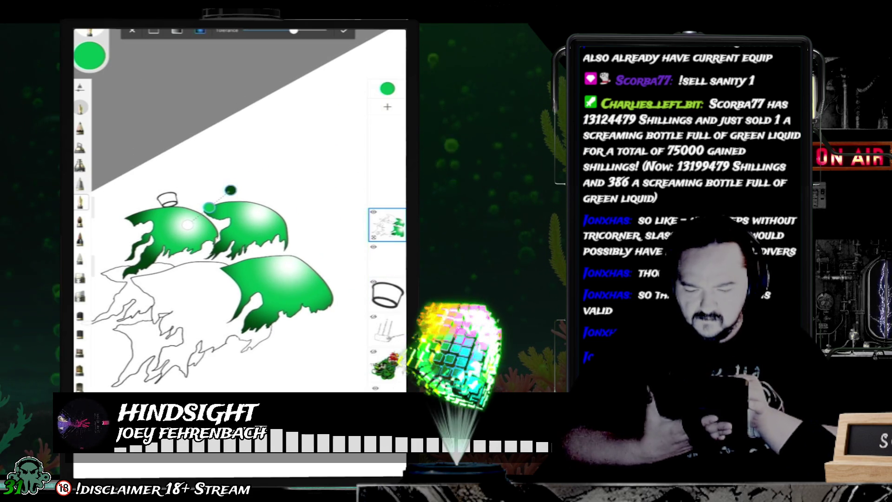
{"action": "left_click_drag", "start_coordinate": [230, 190], "coordinate": [236, 173]}
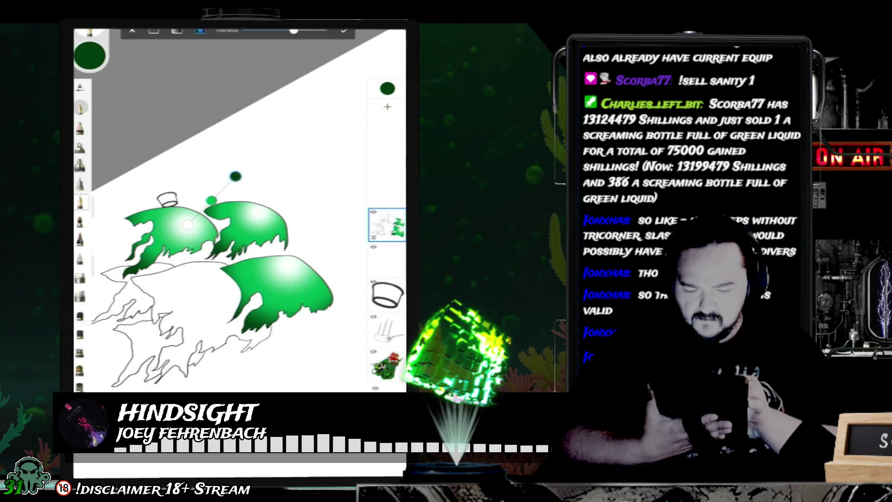
{"action": "left_click_drag", "start_coordinate": [187, 225], "coordinate": [189, 218]}
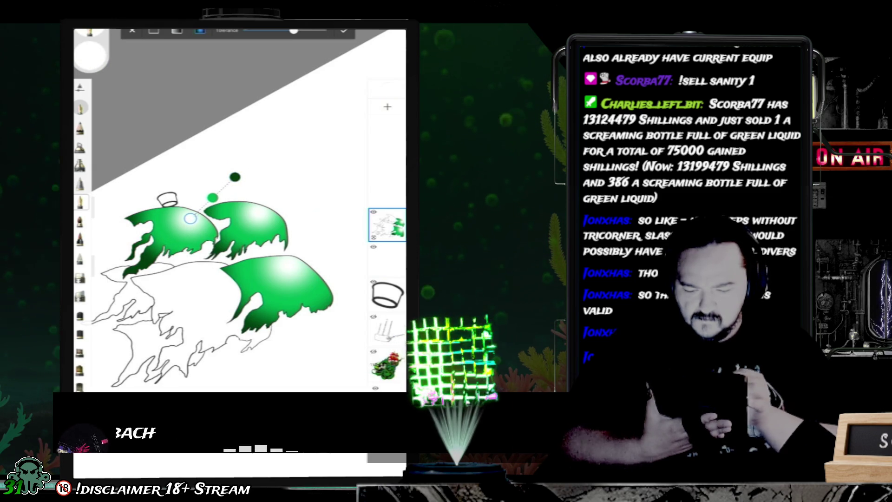
{"action": "left_click", "coordinate": [343, 30]}
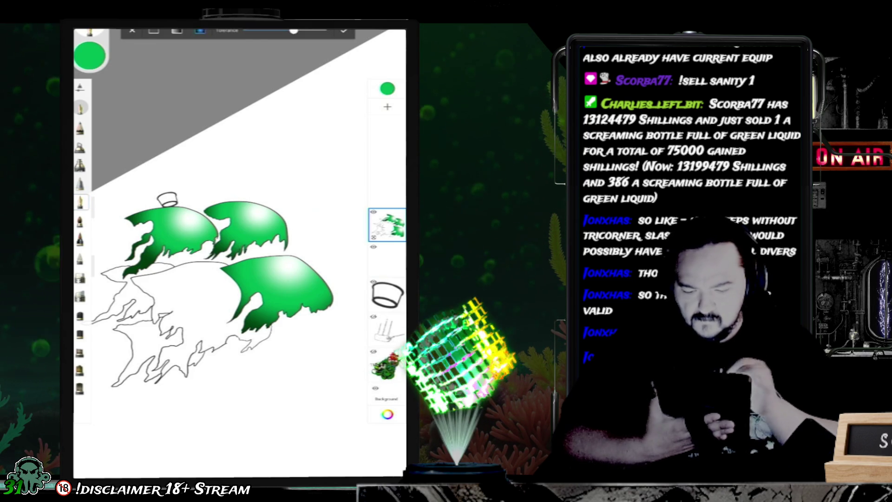
Step: Fill the large lower sail with a green gradient, shape its dark end, and commit
{"action": "left_click", "coordinate": [218, 289]}
{"action": "mouse_move", "coordinate": [246, 273]}
{"action": "left_mouse_down"}
{"action": "mouse_move", "coordinate": [270, 214]}
{"action": "mouse_move", "coordinate": [264, 220]}
{"action": "left_mouse_up"}
{"action": "left_click_drag", "start_coordinate": [218, 289], "coordinate": [212, 284]}
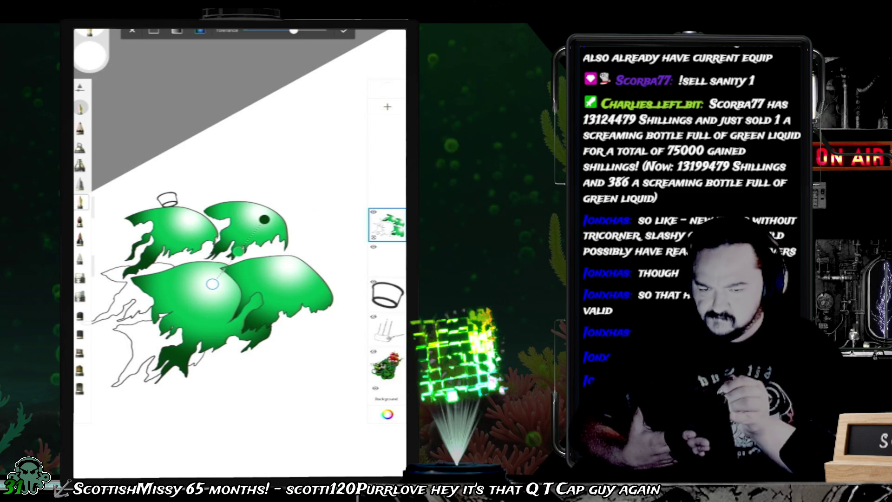
{"action": "left_click", "coordinate": [344, 30]}
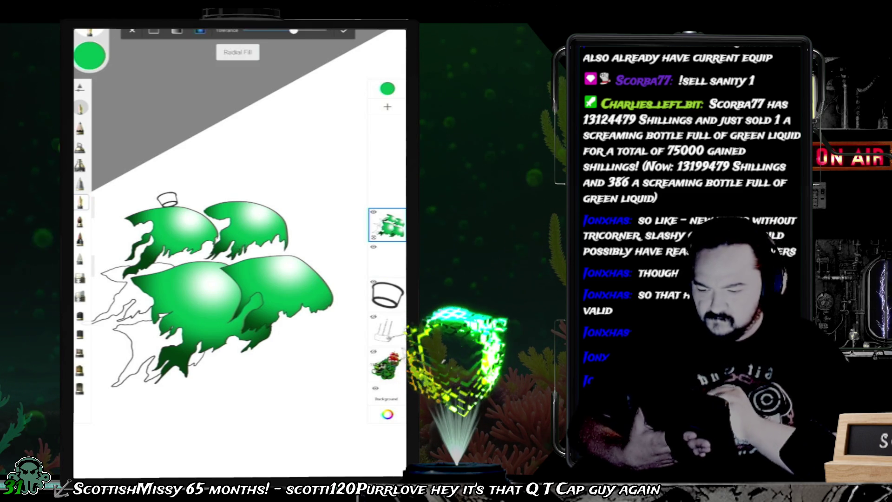
Step: Fill the left part of the lower sail with a green gradient, reshading its stops, and commit
{"action": "left_click", "coordinate": [161, 264]}
{"action": "left_click_drag", "start_coordinate": [171, 261], "coordinate": [195, 228]}
{"action": "left_click_drag", "start_coordinate": [156, 268], "coordinate": [153, 280]}
{"action": "left_click_drag", "start_coordinate": [196, 229], "coordinate": [184, 246]}
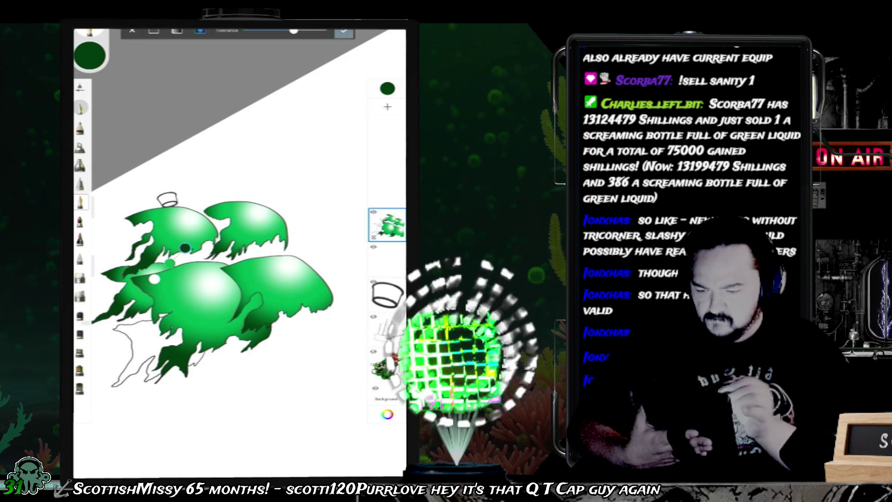
{"action": "left_click", "coordinate": [343, 31]}
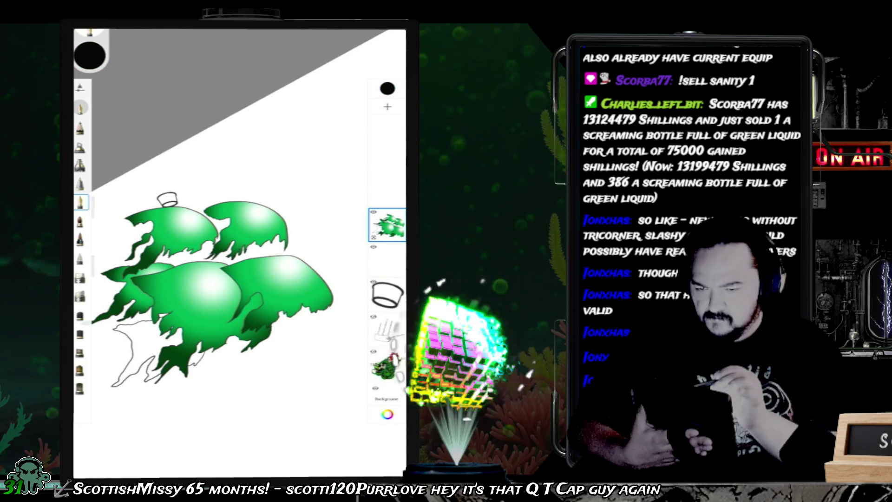
Step: Gradient-fill the lower-left sail, commit it, and show the hull and masts line art again
{"action": "left_click", "coordinate": [166, 328]}
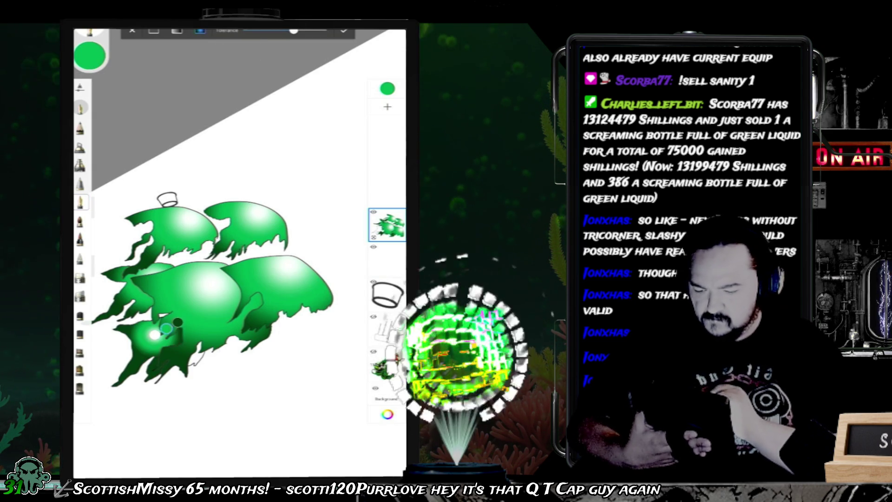
{"action": "left_click_drag", "start_coordinate": [178, 322], "coordinate": [191, 305]}
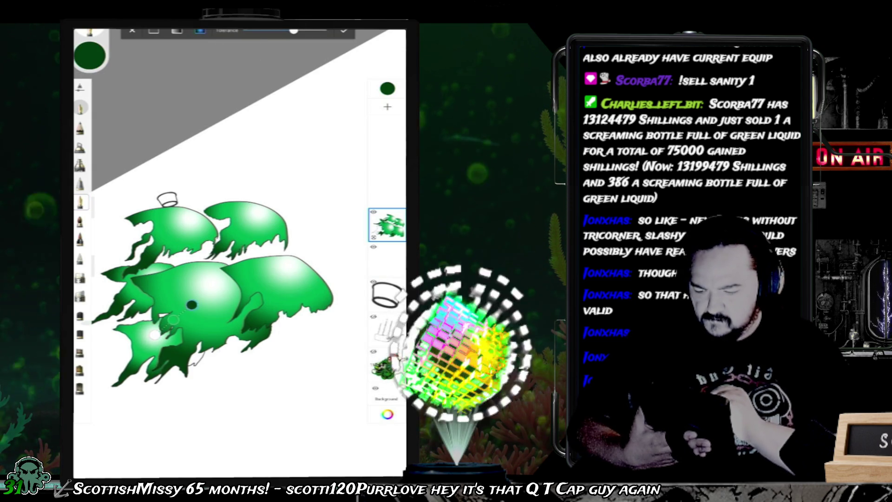
{"action": "left_click_drag", "start_coordinate": [155, 335], "coordinate": [167, 328]}
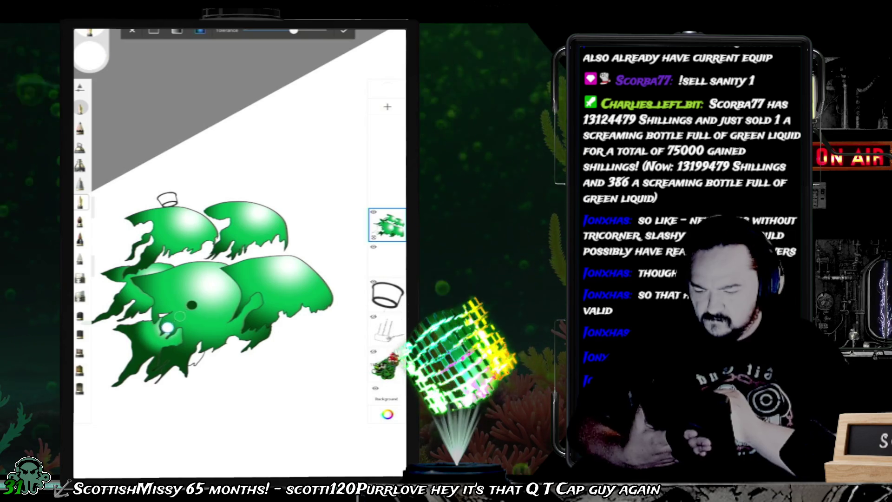
{"action": "left_click", "coordinate": [191, 305]}
{"action": "left_click_drag", "start_coordinate": [191, 305], "coordinate": [211, 291]}
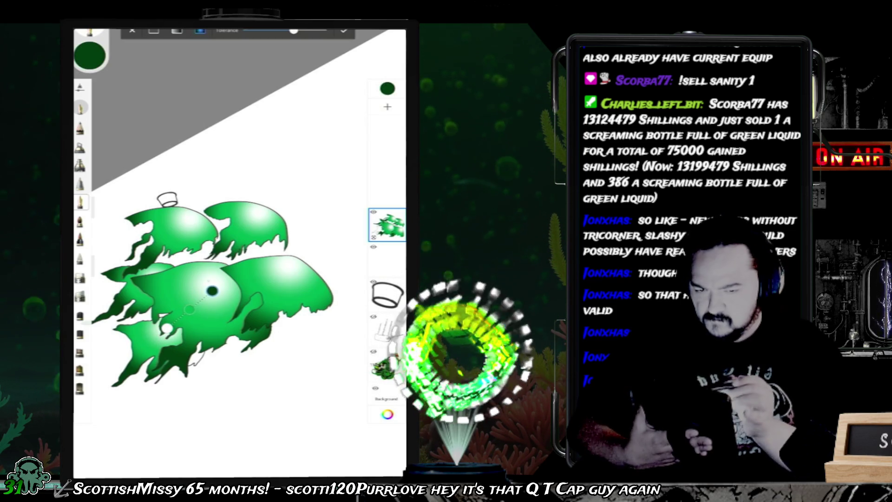
{"action": "left_click", "coordinate": [344, 30]}
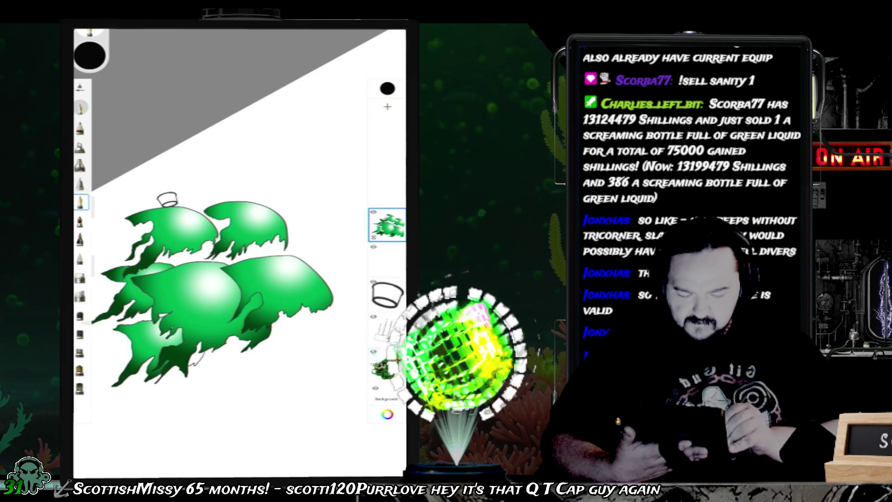
{"action": "left_click", "coordinate": [373, 317]}
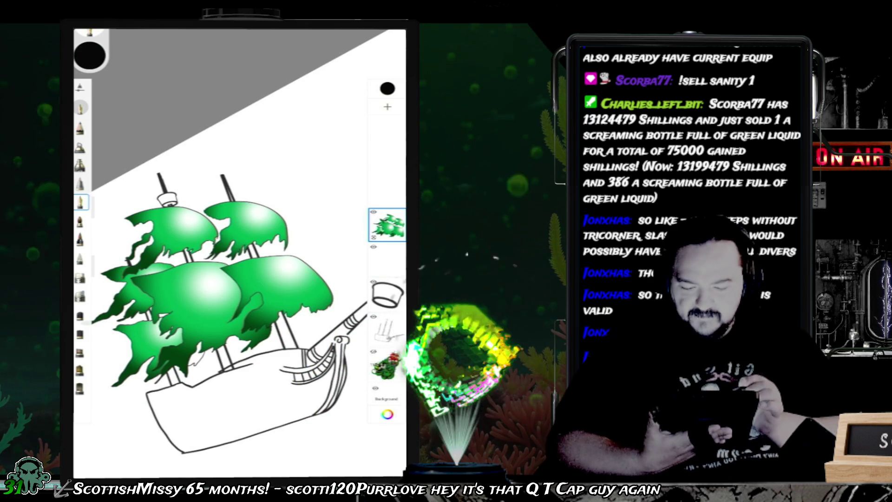
Step: Zoom and rotate so the bowsprit points up, then add a new empty layer below the sails
{"action": "scroll", "coordinate": [232, 302], "scroll_direction": "down", "scroll_amount": 2}
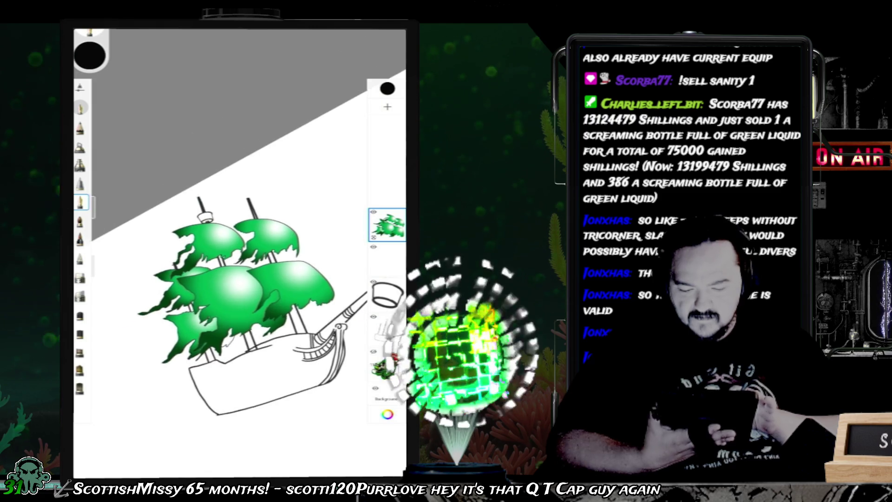
{"action": "scroll", "coordinate": [233, 279], "scroll_direction": "down", "scroll_amount": 2}
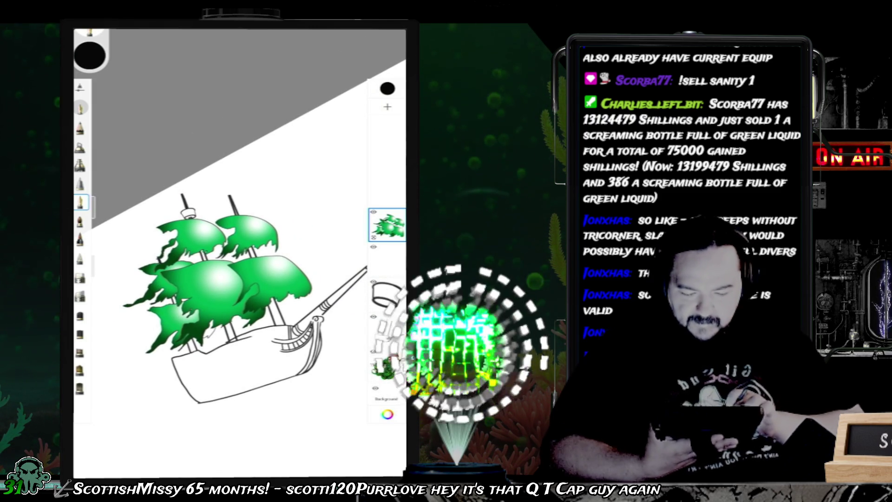
{"action": "scroll", "coordinate": [239, 253], "scroll_direction": "up", "scroll_amount": 3}
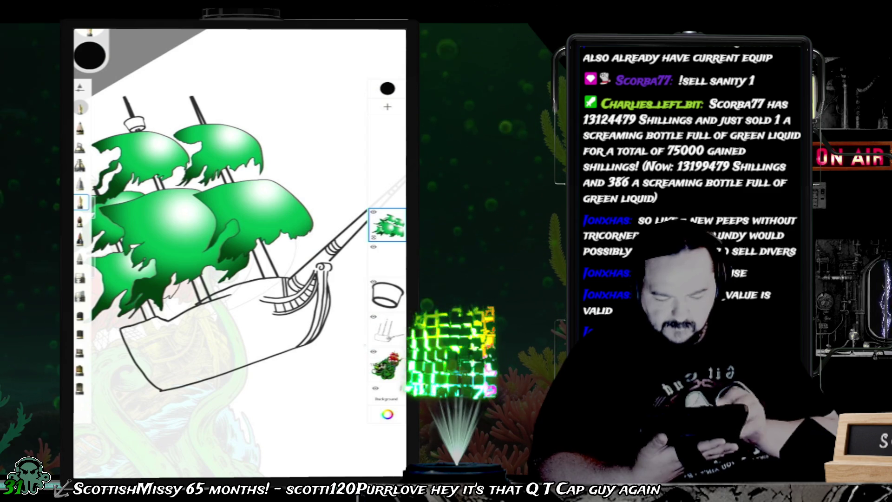
{"action": "mouse_move", "coordinate": [322, 268]}
{"action": "left_mouse_down"}
{"action": "mouse_move", "coordinate": [299, 258]}
{"action": "mouse_move", "coordinate": [331, 186]}
{"action": "left_mouse_up"}
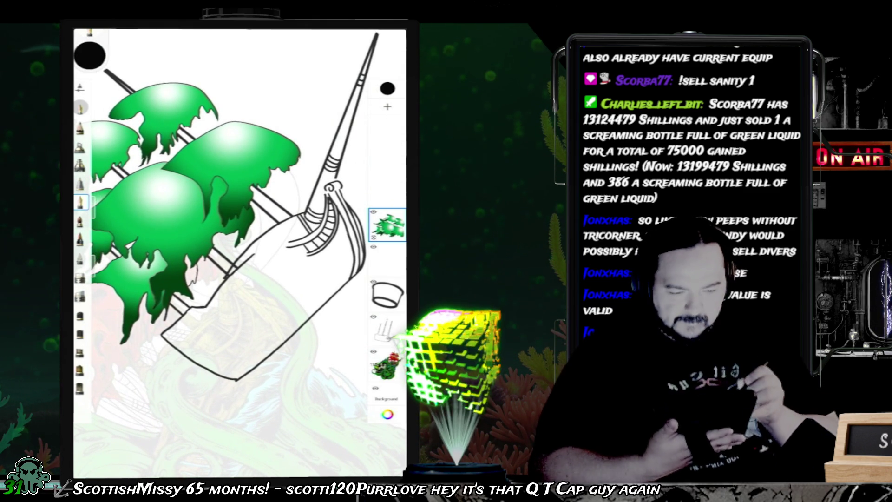
{"action": "left_click", "coordinate": [387, 107]}
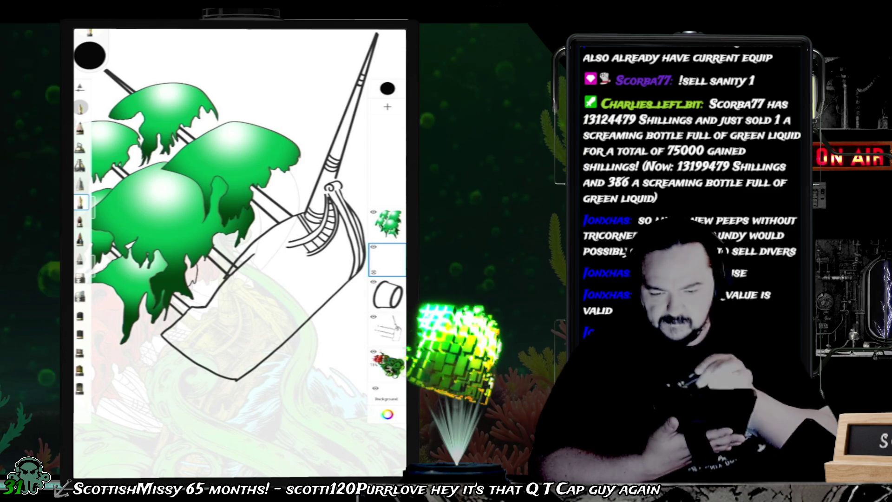
Step: Set the inking brush size to 1.2 and try two guide strokes, undoing both
{"action": "left_click", "coordinate": [90, 55]}
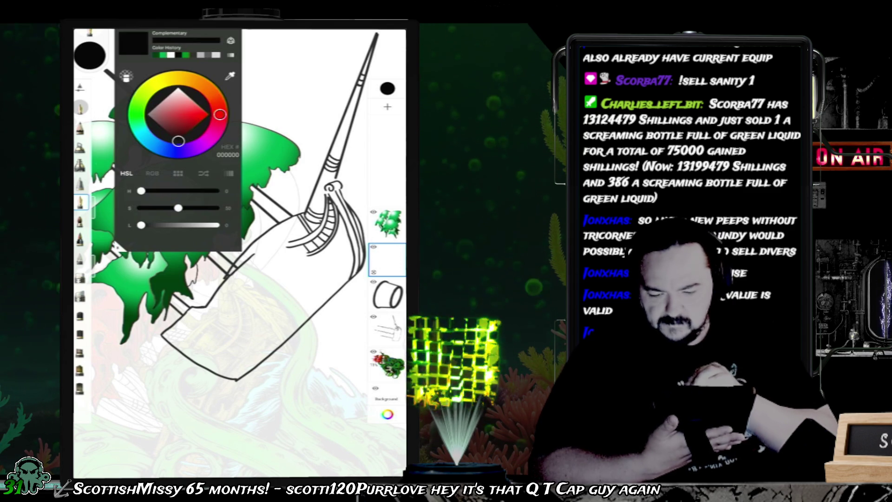
{"action": "left_click_drag", "start_coordinate": [99, 204], "coordinate": [99, 223]}
{"action": "left_click_drag", "start_coordinate": [282, 81], "coordinate": [291, 99]}
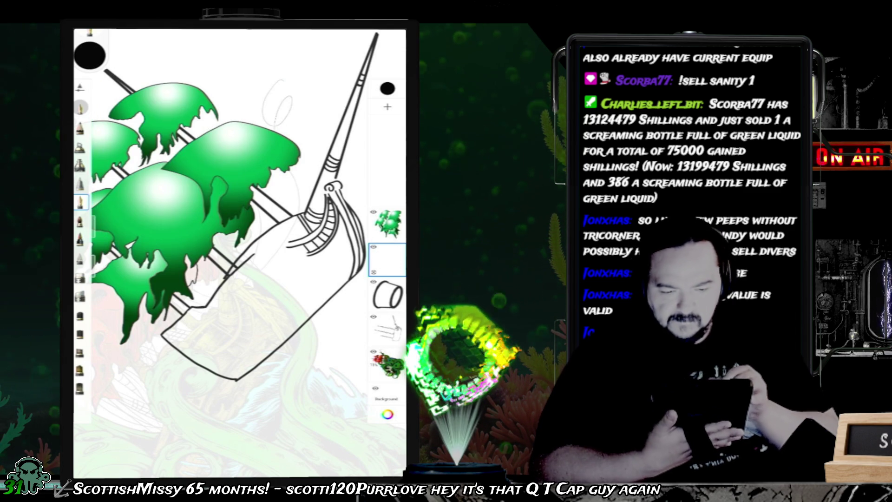
{"action": "key", "text": "ctrl+z"}
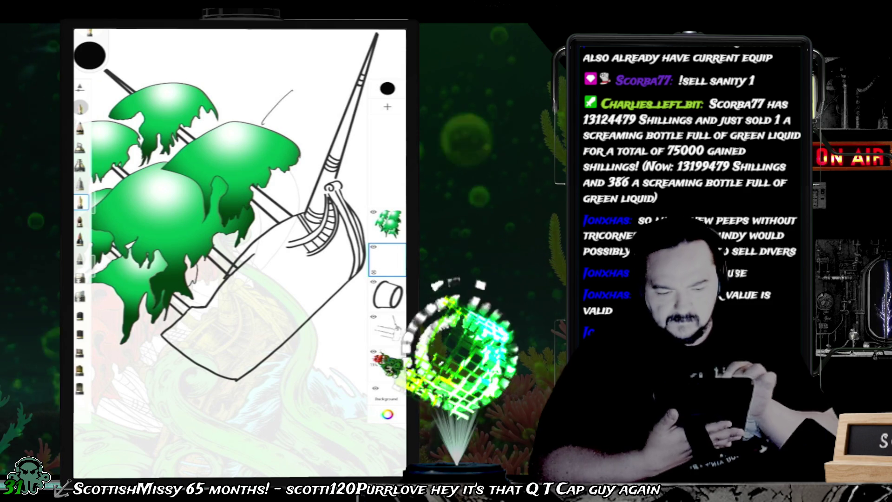
{"action": "left_click_drag", "start_coordinate": [263, 122], "coordinate": [307, 91]}
{"action": "key", "text": "ctrl+z"}
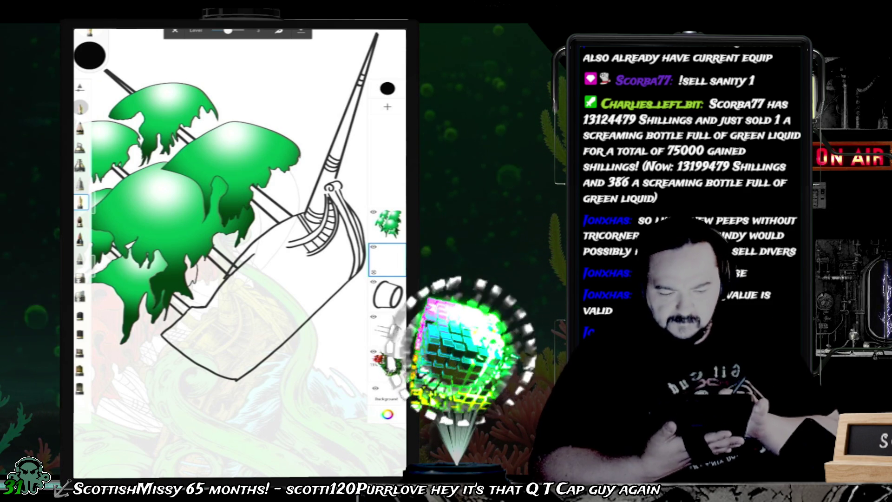
Step: Zoom onto the hull, draw three hatch strokes beside the ladder, undo them, and select the ink layer
{"action": "scroll", "coordinate": [325, 209], "scroll_direction": "up", "scroll_amount": 5}
{"action": "scroll", "coordinate": [239, 253], "scroll_direction": "up", "scroll_amount": 5}
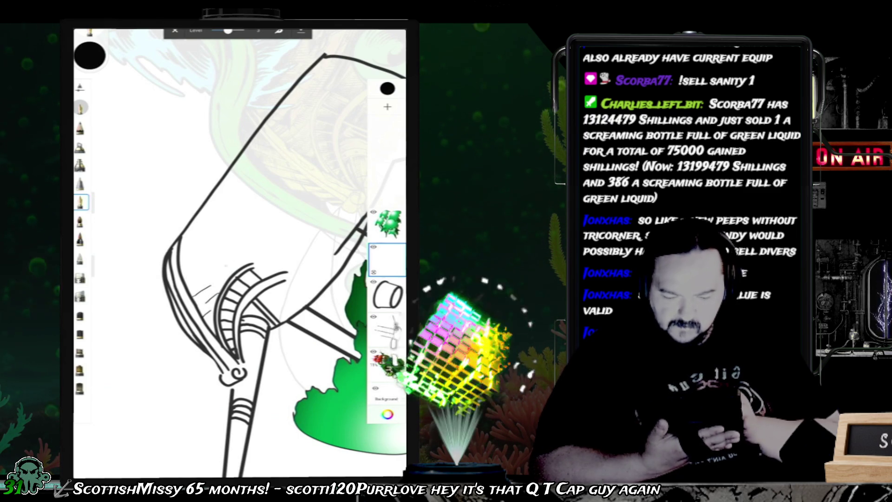
{"action": "left_click_drag", "start_coordinate": [228, 265], "coordinate": [206, 279]}
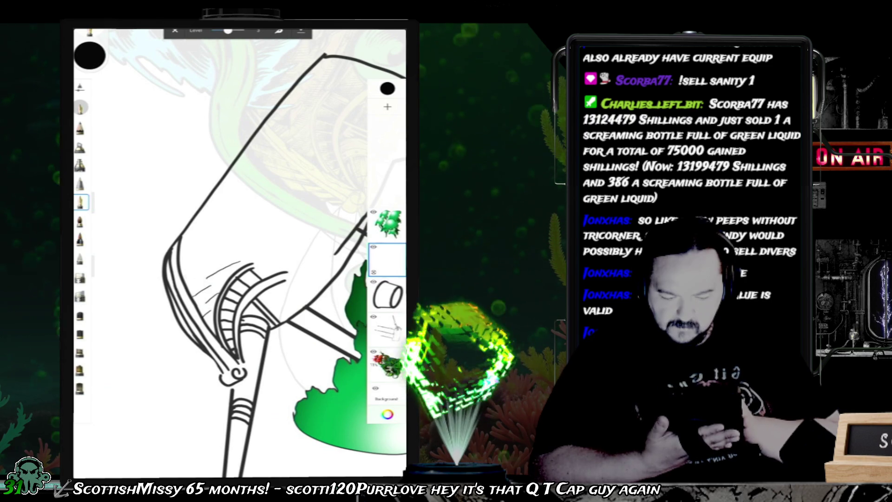
{"action": "left_click_drag", "start_coordinate": [209, 254], "coordinate": [182, 267]}
{"action": "left_click_drag", "start_coordinate": [207, 235], "coordinate": [180, 250]}
{"action": "scroll", "coordinate": [240, 251], "scroll_direction": "down", "scroll_amount": 5}
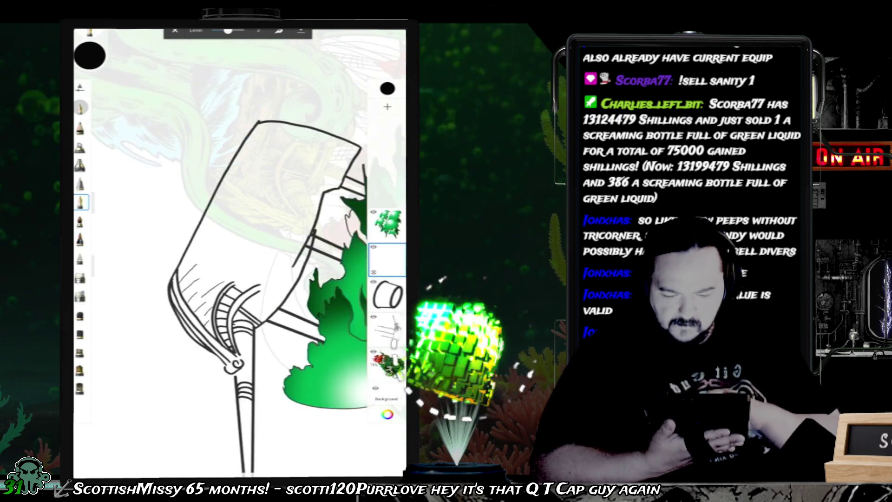
{"action": "scroll", "coordinate": [240, 251], "scroll_direction": "up", "scroll_amount": 3}
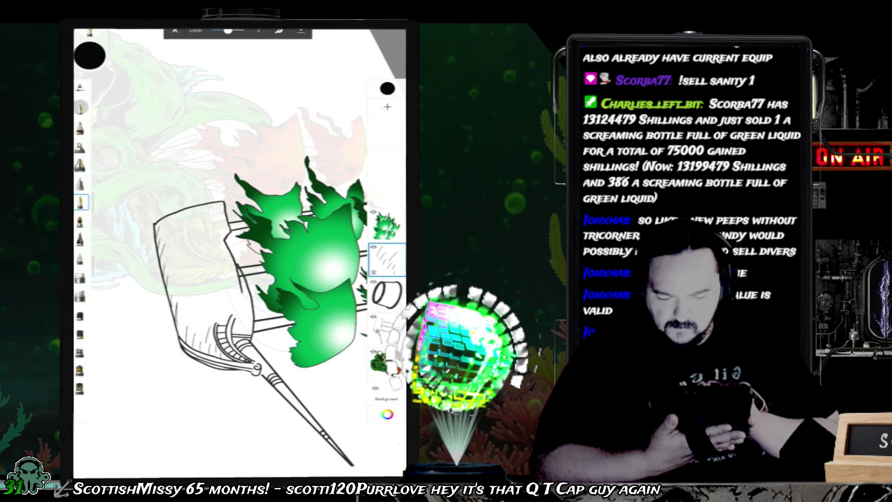
{"action": "key", "text": "ctrl+z"}
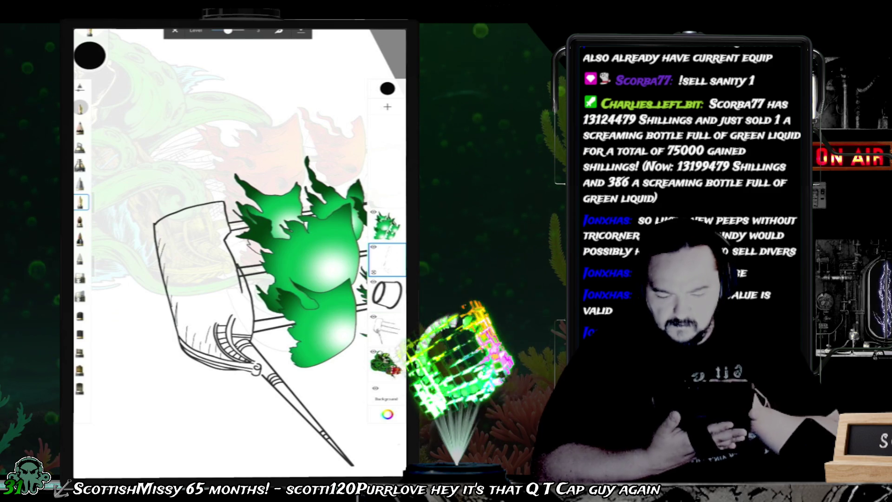
{"action": "scroll", "coordinate": [227, 272], "scroll_direction": "up", "scroll_amount": 3}
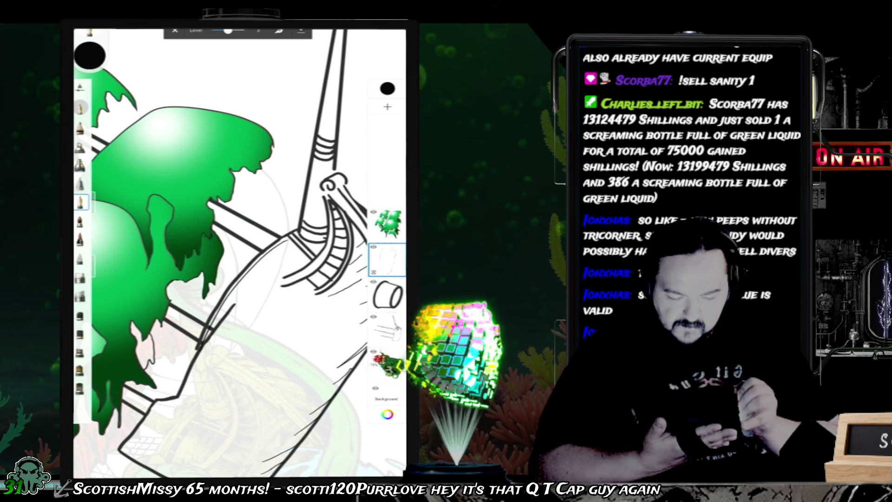
{"action": "left_click", "coordinate": [387, 330]}
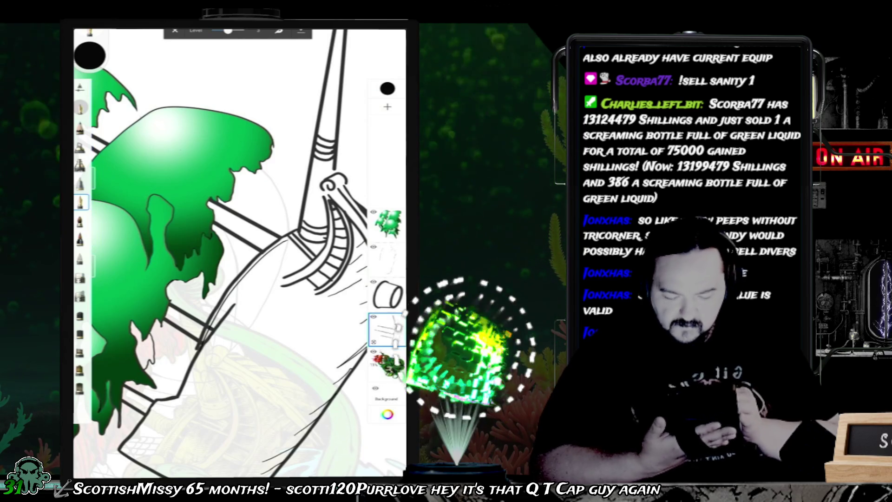
Step: Shade beneath the bow ladder with black strokes, rotating in on the bow, and open Layer1's options
{"action": "left_click_drag", "start_coordinate": [251, 281], "coordinate": [272, 265]}
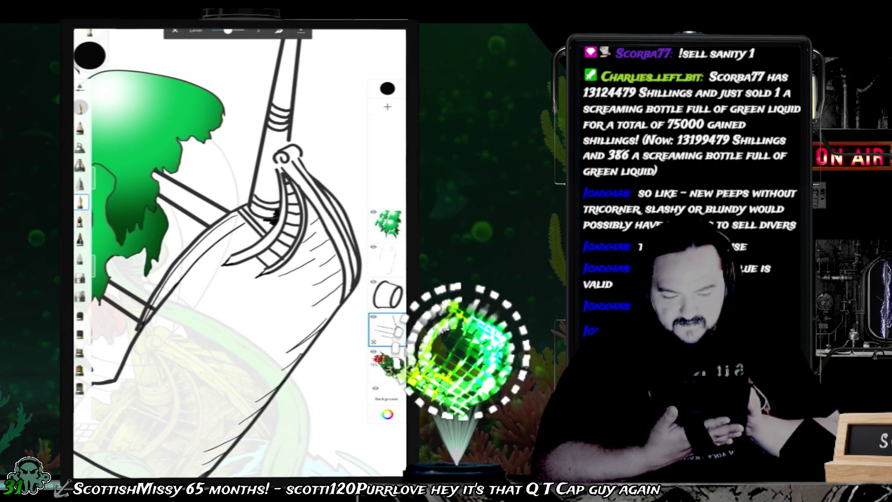
{"action": "left_click_drag", "start_coordinate": [277, 179], "coordinate": [277, 218]}
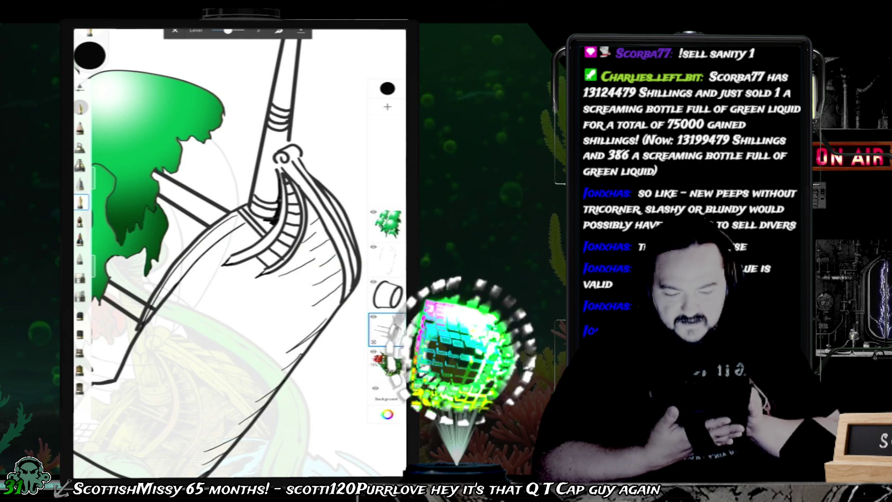
{"action": "left_click_drag", "start_coordinate": [288, 154], "coordinate": [320, 177]}
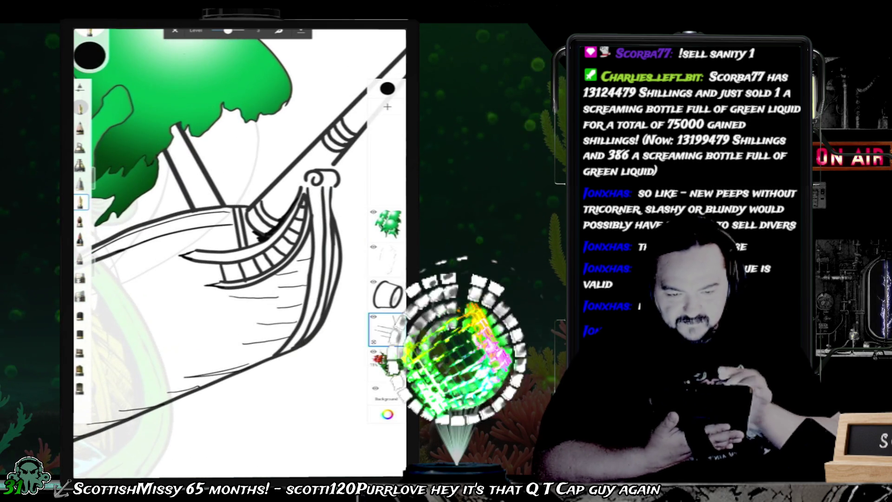
{"action": "left_click_drag", "start_coordinate": [316, 178], "coordinate": [237, 169]}
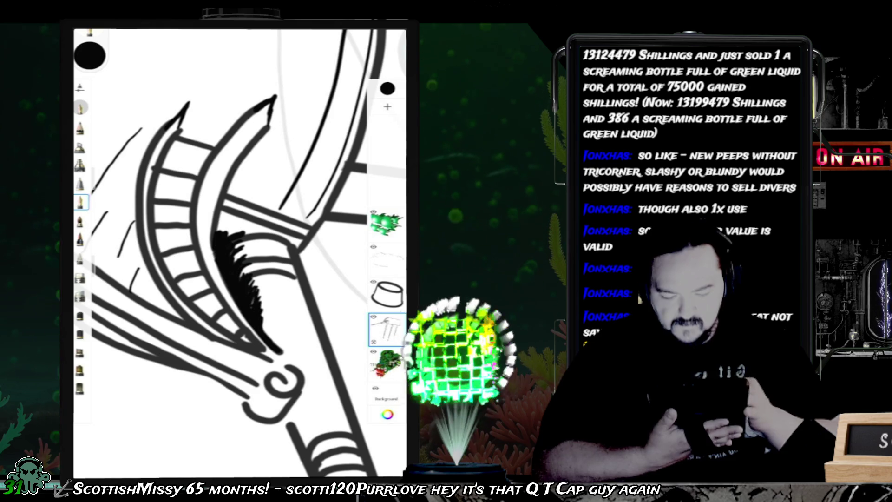
{"action": "left_click_drag", "start_coordinate": [239, 251], "coordinate": [260, 232]}
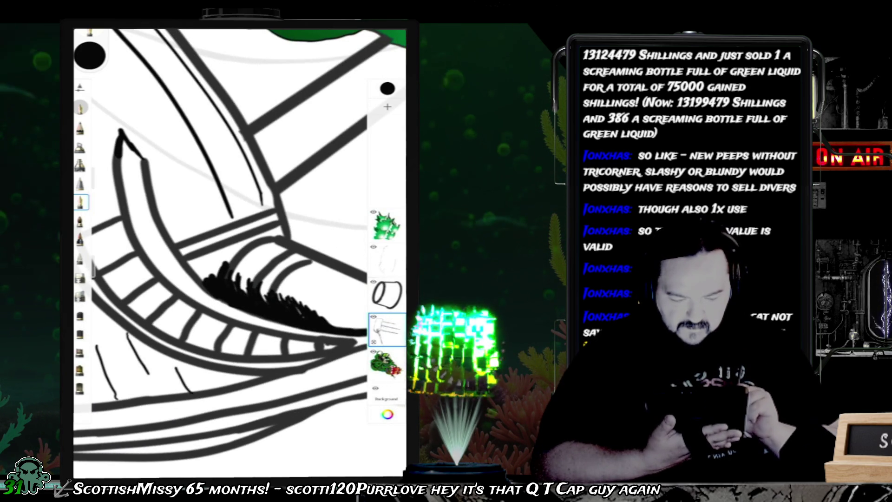
{"action": "left_click", "coordinate": [387, 330]}
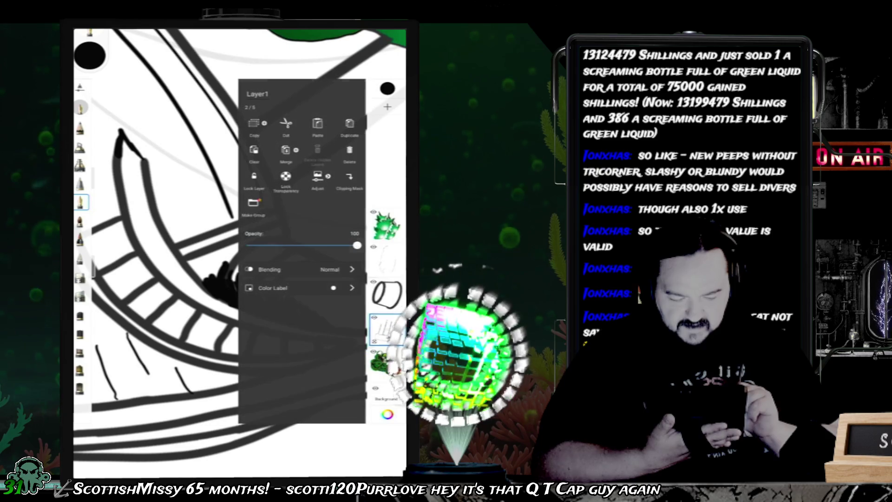
Step: Duplicate Layer1, then merge the Layer1-1 copy back down into it
{"action": "left_click", "coordinate": [350, 126]}
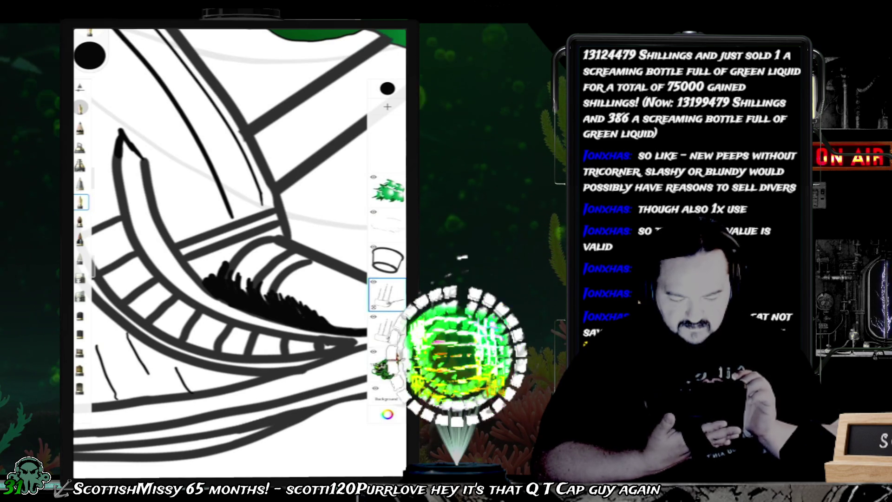
{"action": "left_click", "coordinate": [387, 294]}
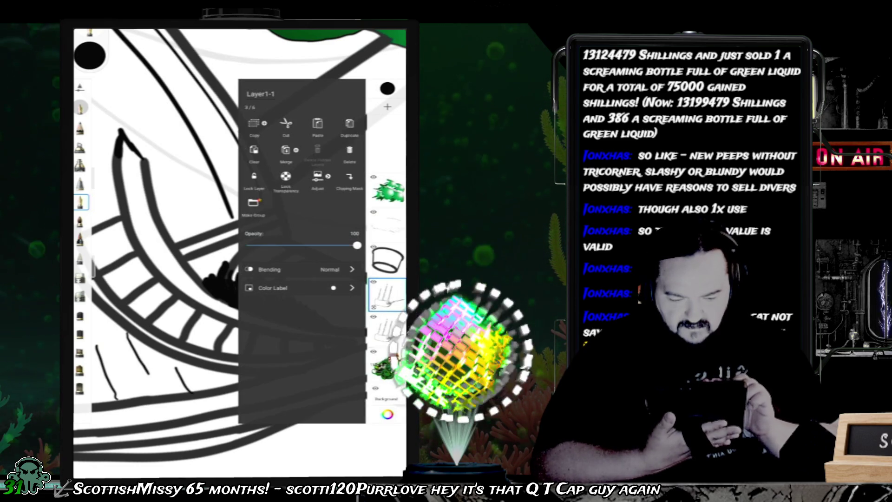
{"action": "left_click", "coordinate": [350, 126]}
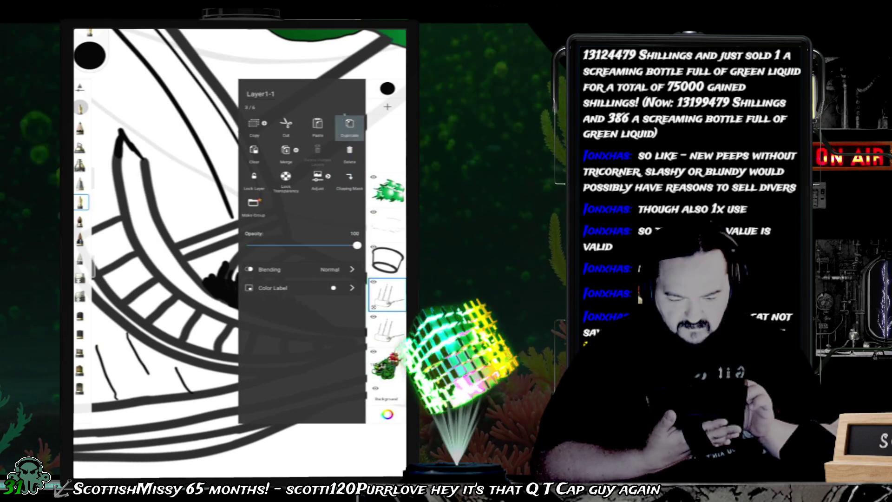
{"action": "left_click", "coordinate": [286, 151]}
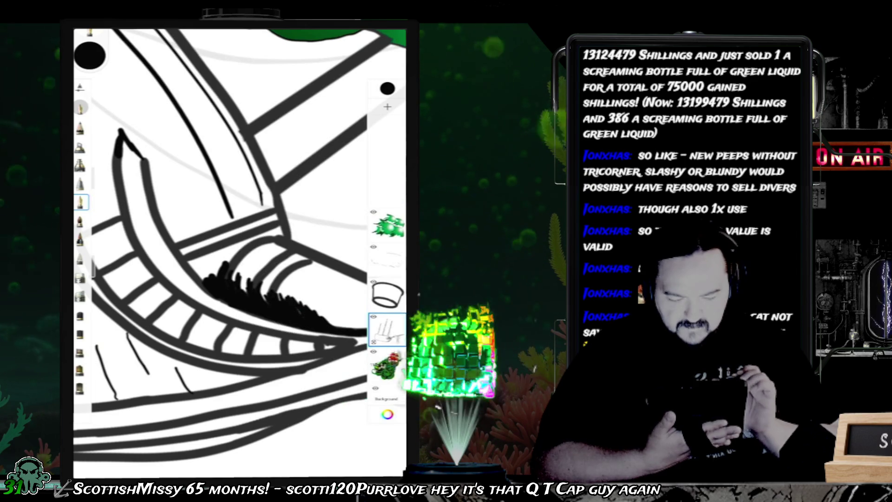
{"action": "scroll", "coordinate": [240, 251], "scroll_direction": "down", "scroll_amount": 5}
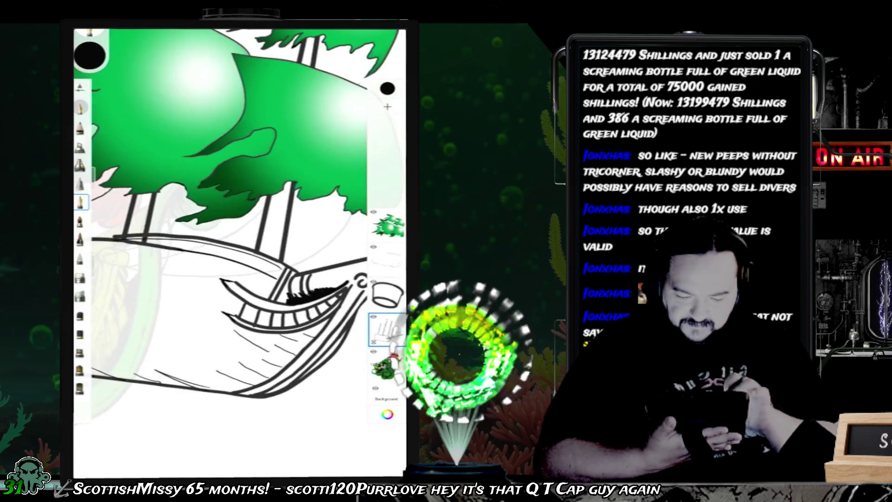
Step: Zoom in and ink a thick line along the ship's rail
{"action": "scroll", "coordinate": [239, 251], "scroll_direction": "up", "scroll_amount": 5}
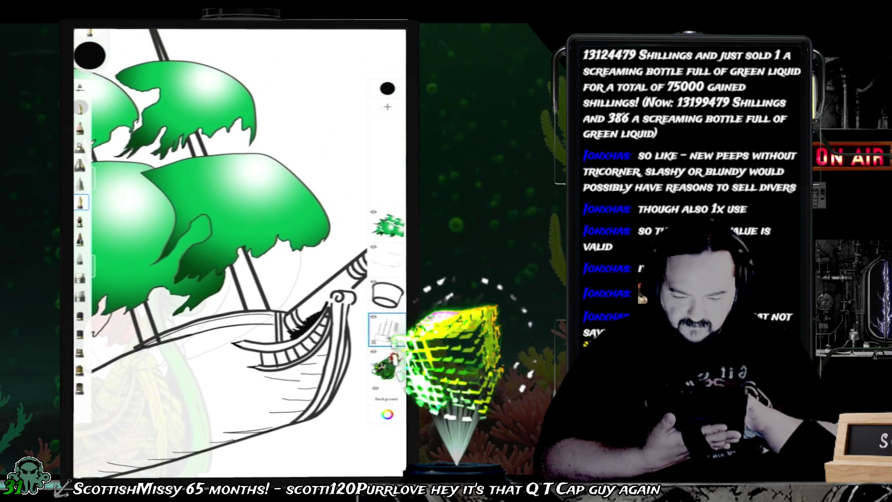
{"action": "scroll", "coordinate": [240, 251], "scroll_direction": "down", "scroll_amount": 2}
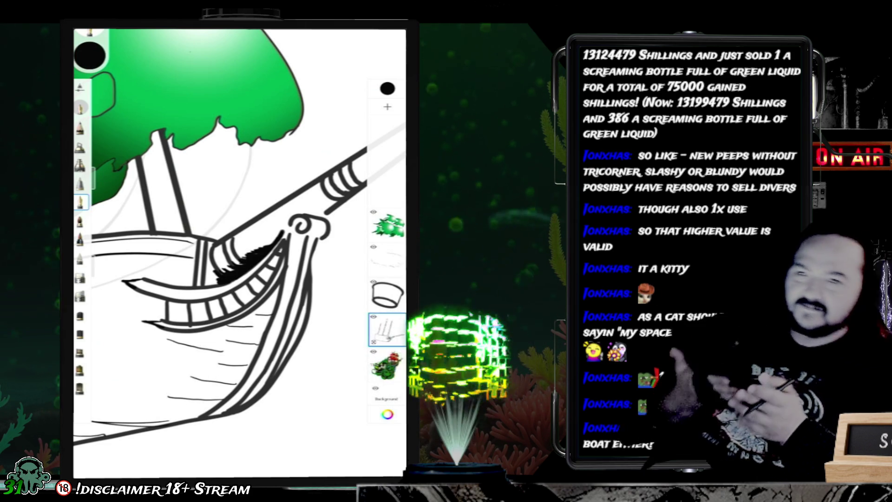
{"action": "scroll", "coordinate": [240, 254], "scroll_direction": "down", "scroll_amount": 3}
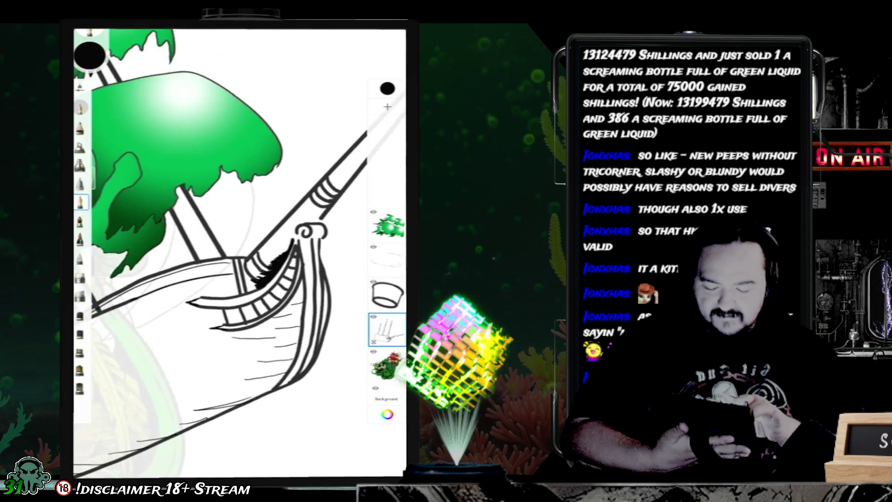
{"action": "scroll", "coordinate": [240, 253], "scroll_direction": "up", "scroll_amount": 2}
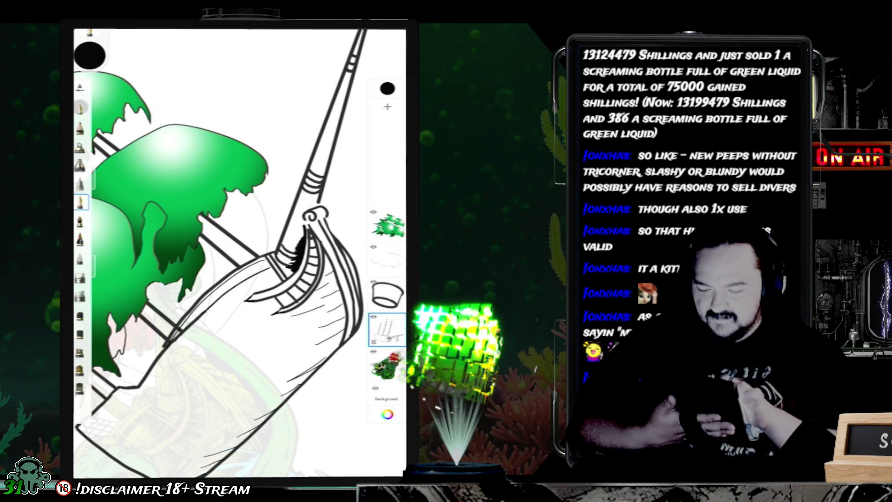
{"action": "scroll", "coordinate": [240, 253], "scroll_direction": "up", "scroll_amount": 5}
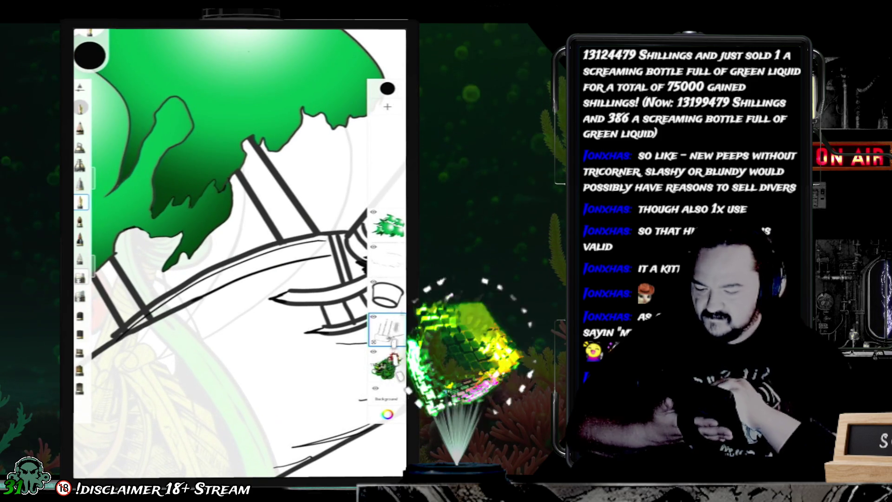
{"action": "scroll", "coordinate": [239, 253], "scroll_direction": "up", "scroll_amount": 3}
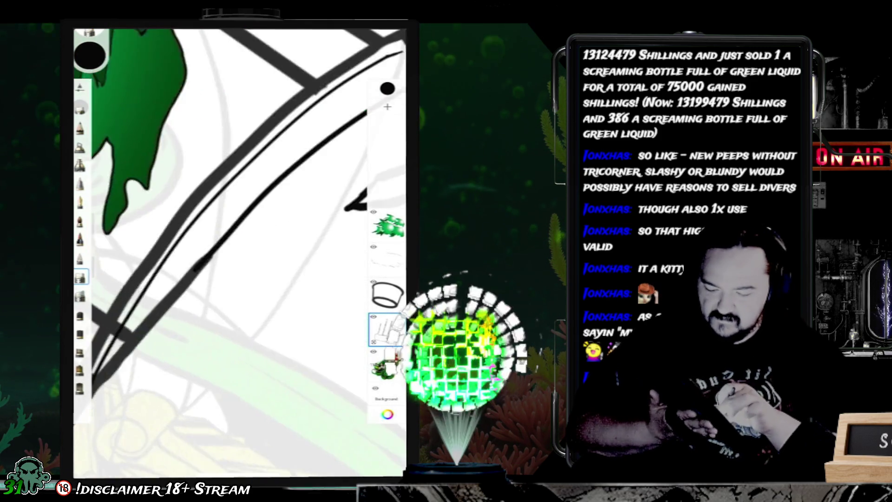
{"action": "scroll", "coordinate": [239, 253], "scroll_direction": "left", "scroll_amount": 2}
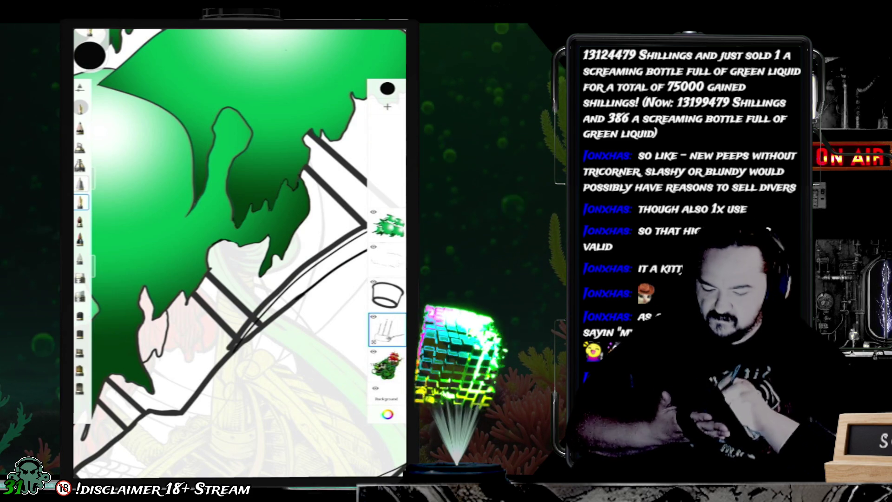
{"action": "scroll", "coordinate": [237, 253], "scroll_direction": "up", "scroll_amount": 5}
{"action": "mouse_move", "coordinate": [238, 325]}
{"action": "left_mouse_down"}
{"action": "mouse_move", "coordinate": [220, 357]}
{"action": "mouse_move", "coordinate": [219, 348]}
{"action": "left_mouse_up"}
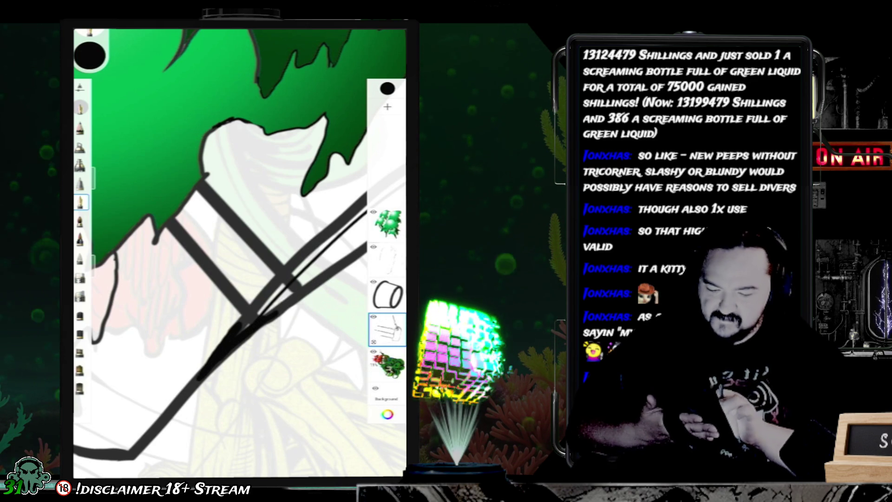
Step: Bring the green sails back into view and pick the layer for ink details
{"action": "scroll", "coordinate": [239, 253], "scroll_direction": "up", "scroll_amount": 5}
{"action": "scroll", "coordinate": [239, 253], "scroll_direction": "up", "scroll_amount": 5}
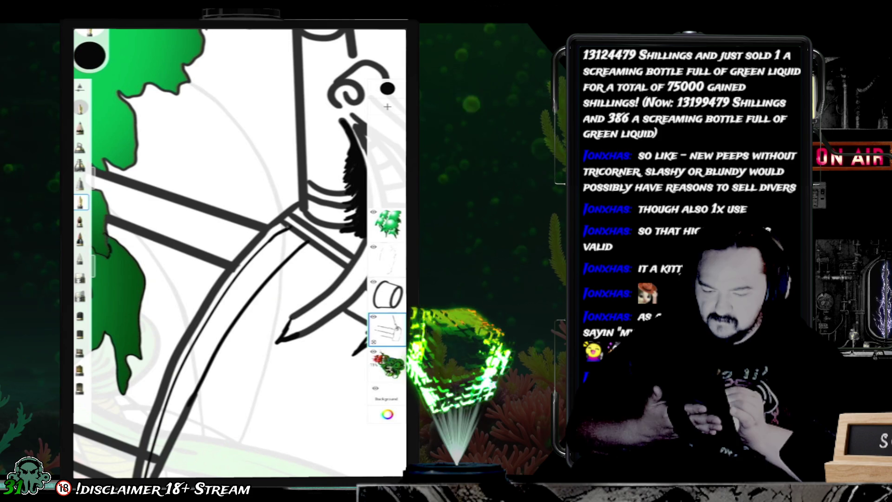
{"action": "mouse_move", "coordinate": [233, 186]}
{"action": "left_mouse_down"}
{"action": "mouse_move", "coordinate": [242, 279]}
{"action": "mouse_move", "coordinate": [260, 325]}
{"action": "mouse_move", "coordinate": [233, 223]}
{"action": "mouse_move", "coordinate": [232, 260]}
{"action": "left_mouse_up"}
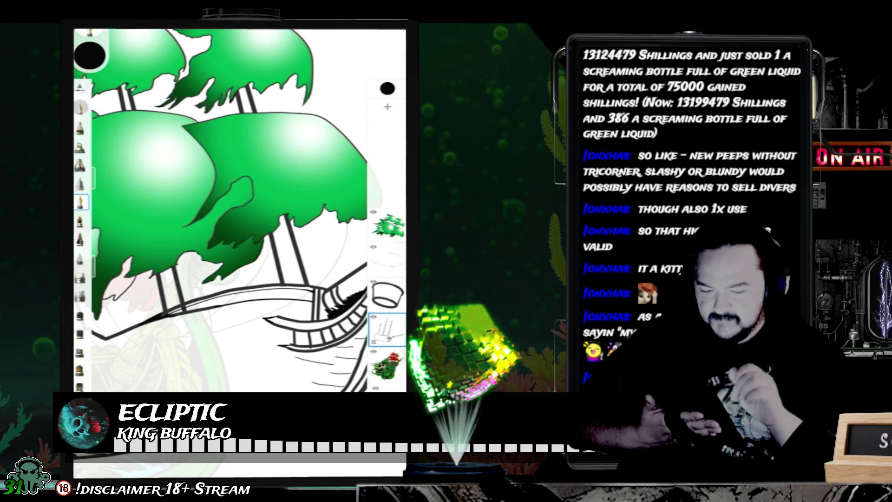
{"action": "left_click", "coordinate": [387, 258]}
Step: On the ink layer, zoom to the bow's upper rail and undo the last two hatch strokes
{"action": "left_click", "coordinate": [99, 195]}
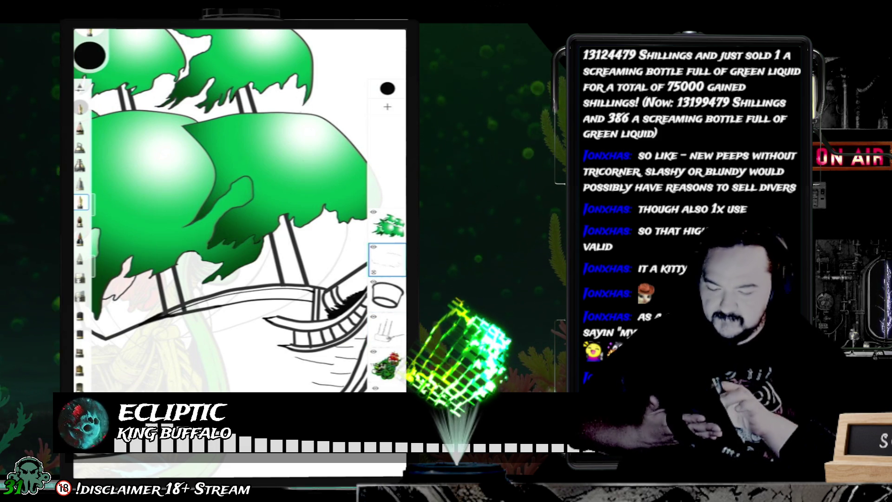
{"action": "scroll", "coordinate": [239, 209], "scroll_direction": "up", "scroll_amount": 3}
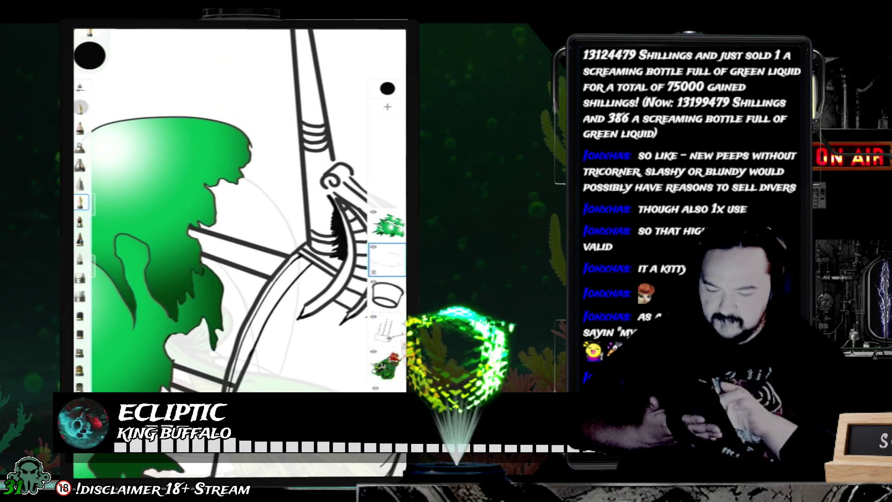
{"action": "scroll", "coordinate": [239, 209], "scroll_direction": "up", "scroll_amount": 5}
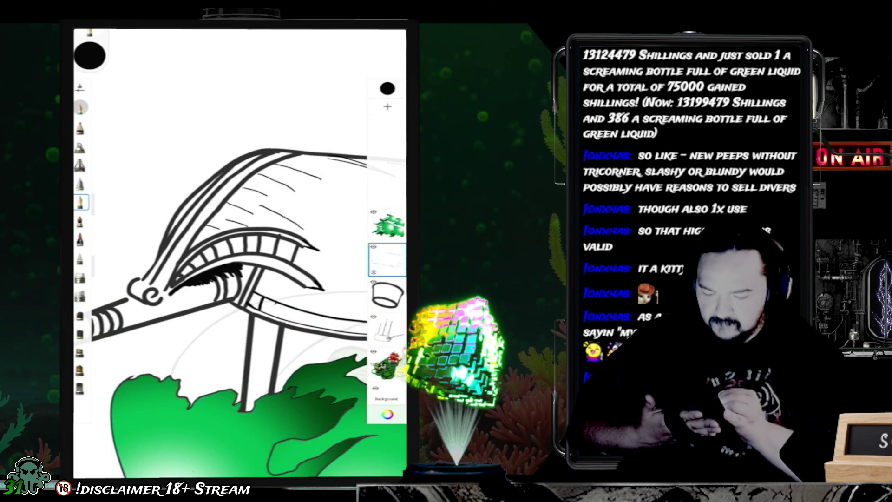
{"action": "left_click_drag", "start_coordinate": [218, 275], "coordinate": [106, 163]}
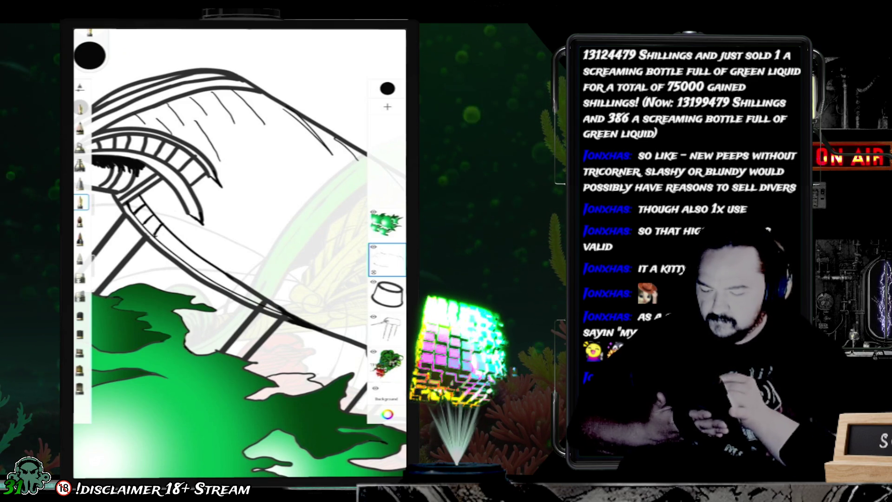
{"action": "scroll", "coordinate": [239, 254], "scroll_direction": "up", "scroll_amount": 5}
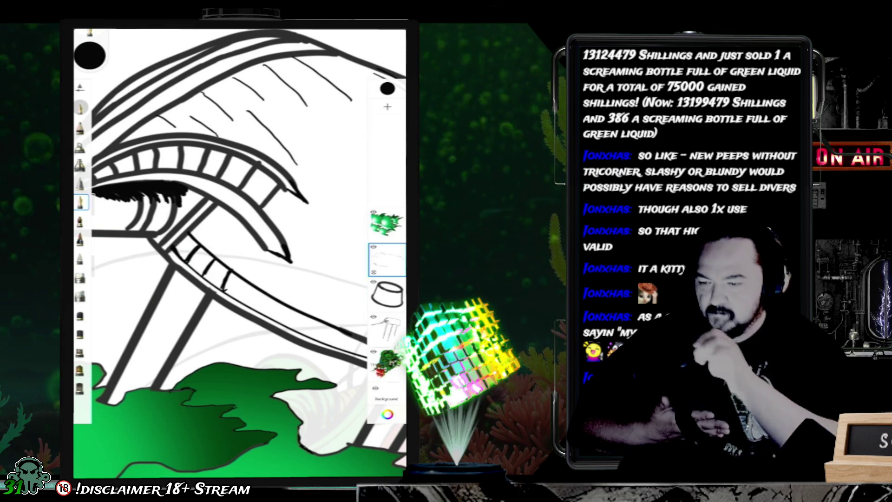
{"action": "key", "text": "ctrl+z"}
{"action": "key", "text": "ctrl+z"}
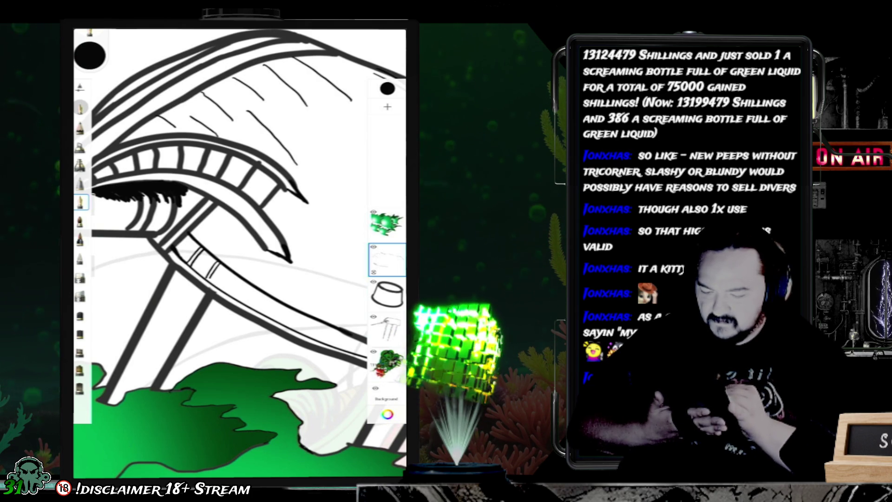
Step: Draw the first two short hatch strokes on the rail, angling the view around the bow
{"action": "left_click_drag", "start_coordinate": [226, 274], "coordinate": [233, 291]}
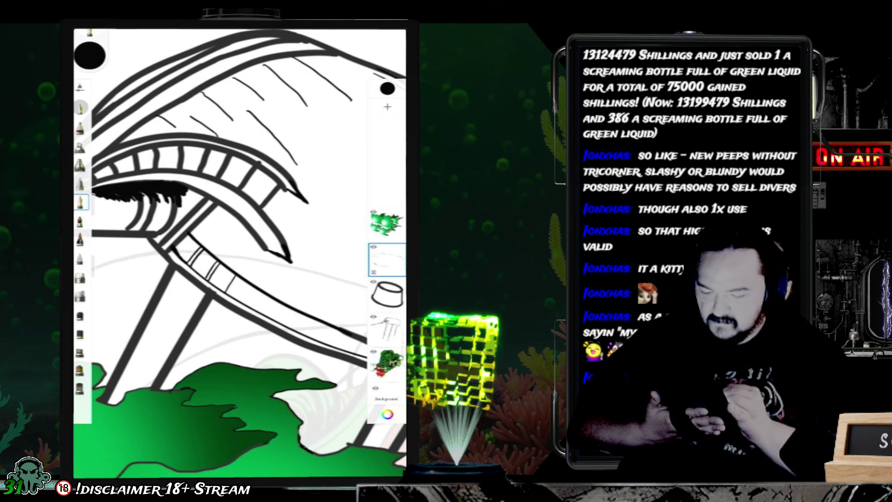
{"action": "left_click_drag", "start_coordinate": [233, 279], "coordinate": [200, 135]}
{"action": "left_click_drag", "start_coordinate": [186, 186], "coordinate": [260, 288]}
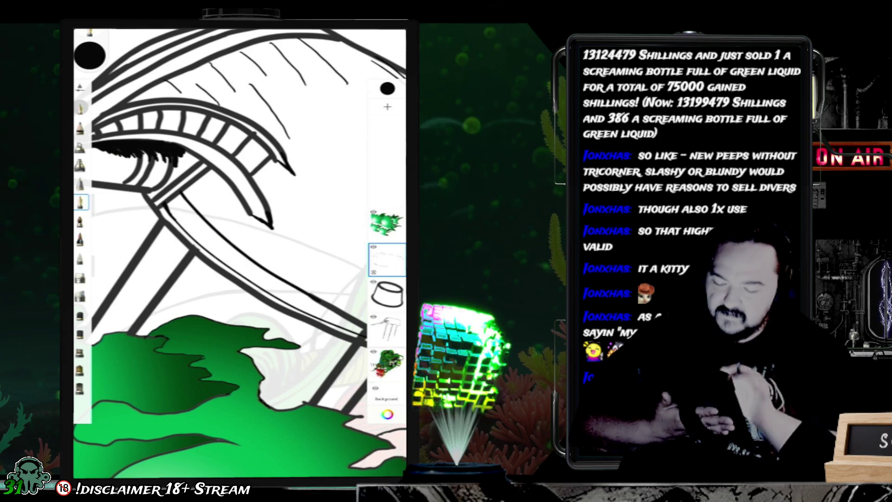
{"action": "scroll", "coordinate": [240, 253], "scroll_direction": "up", "scroll_amount": 3}
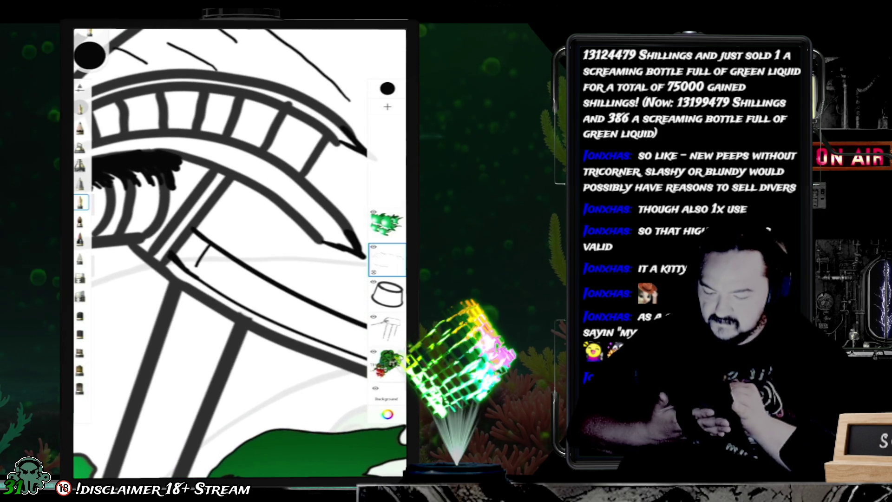
{"action": "left_click_drag", "start_coordinate": [213, 250], "coordinate": [207, 268]}
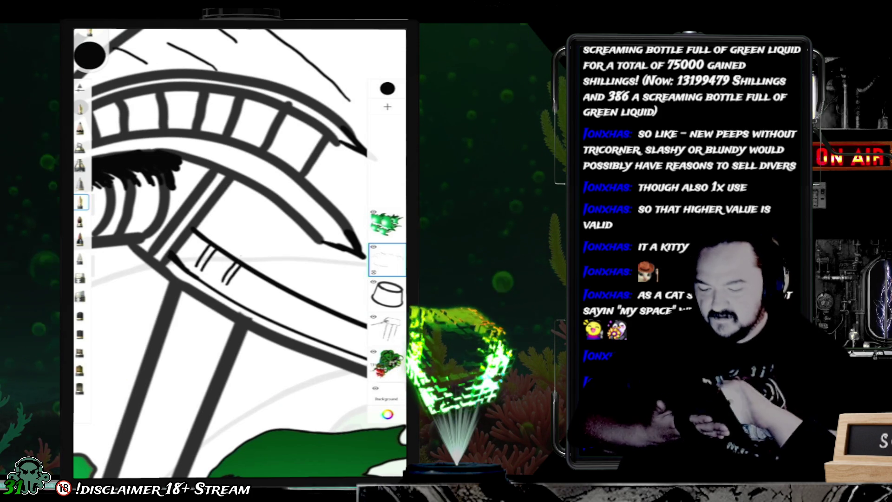
Step: Add a short vertical rung on the rail, replacing an overlong stroke
{"action": "scroll", "coordinate": [239, 253], "scroll_direction": "down", "scroll_amount": 2}
{"action": "scroll", "coordinate": [240, 254], "scroll_direction": "up", "scroll_amount": 2}
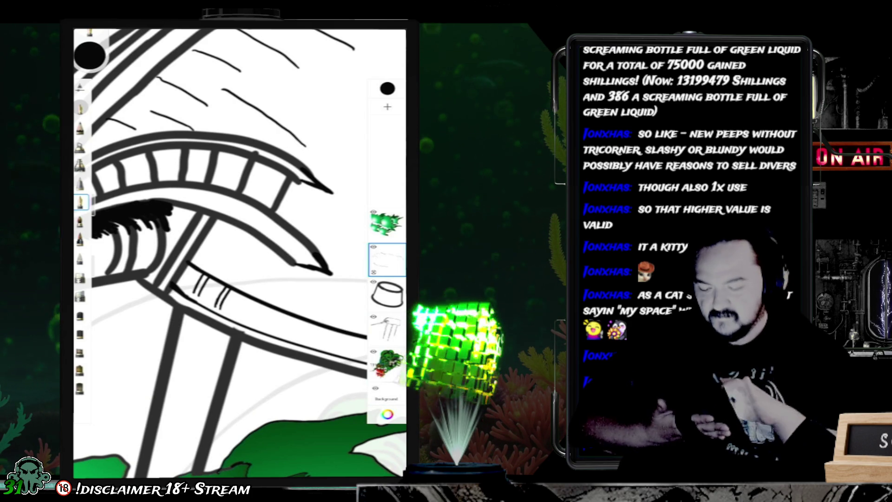
{"action": "scroll", "coordinate": [239, 253], "scroll_direction": "down", "scroll_amount": 2}
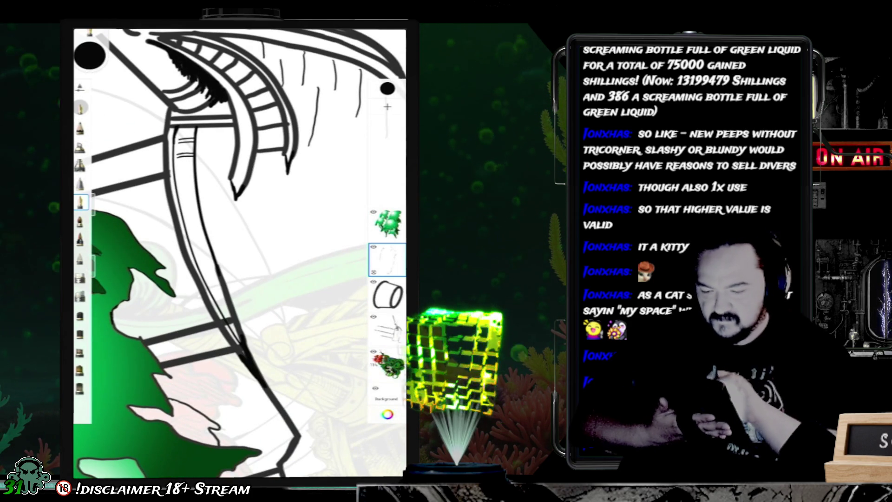
{"action": "scroll", "coordinate": [239, 253], "scroll_direction": "up", "scroll_amount": 2}
{"action": "scroll", "coordinate": [240, 254], "scroll_direction": "up", "scroll_amount": 2}
{"action": "scroll", "coordinate": [239, 253], "scroll_direction": "up", "scroll_amount": 2}
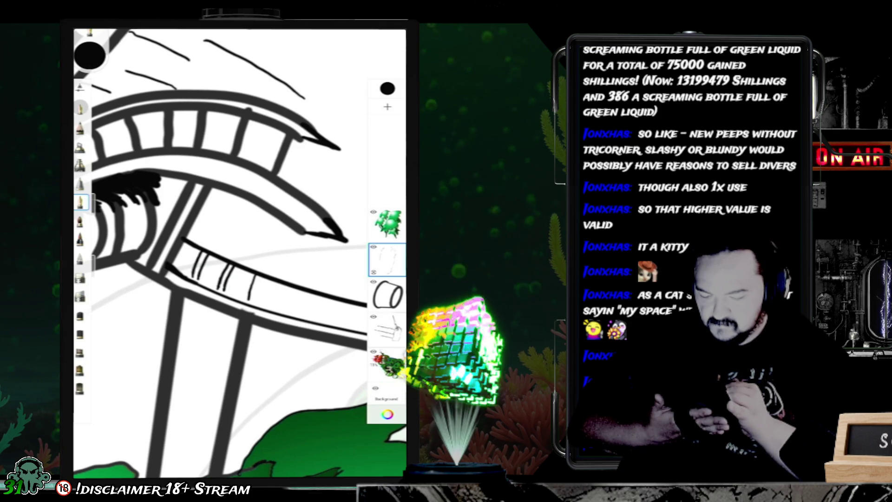
{"action": "scroll", "coordinate": [221, 253], "scroll_direction": "down", "scroll_amount": 3}
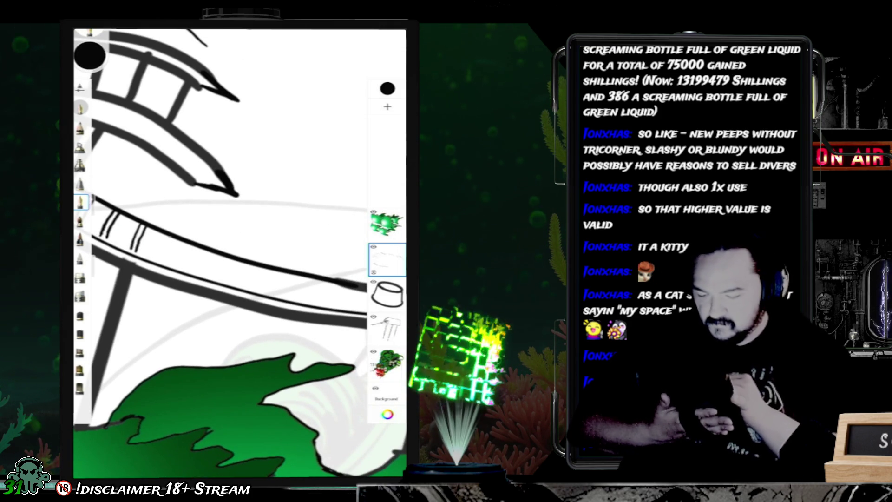
{"action": "left_click_drag", "start_coordinate": [169, 234], "coordinate": [164, 263]}
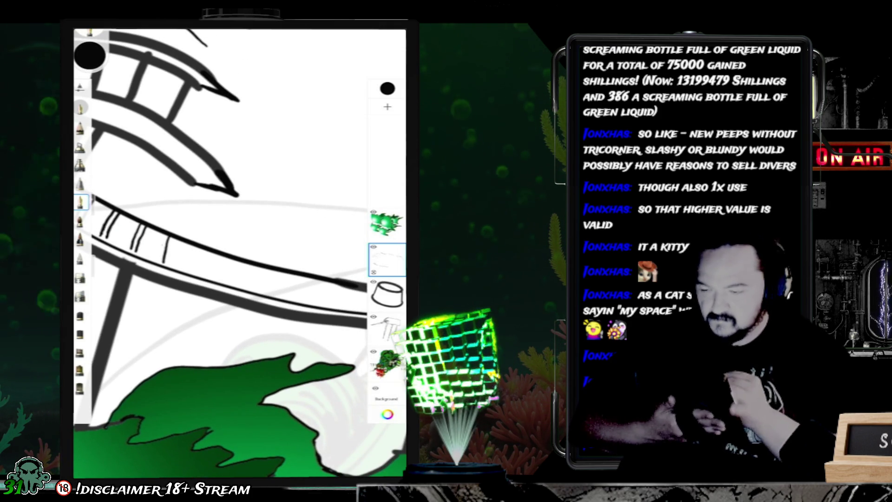
{"action": "key", "text": "ctrl+z"}
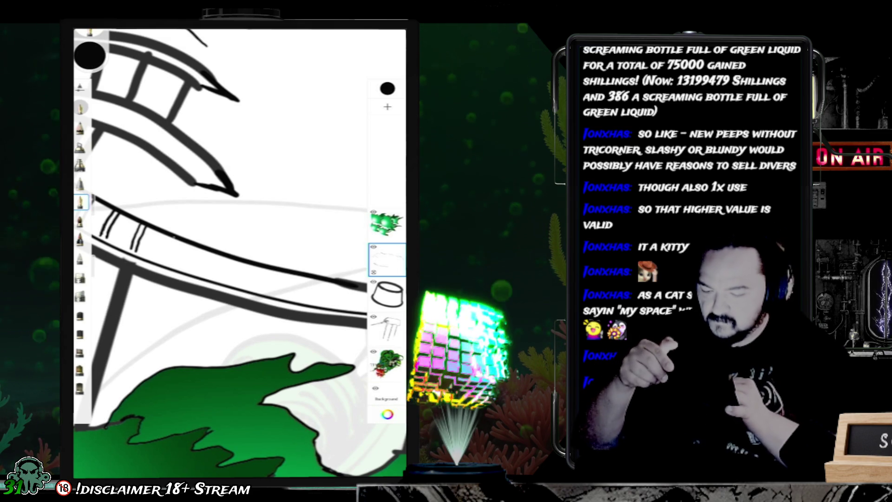
{"action": "left_click_drag", "start_coordinate": [171, 239], "coordinate": [165, 253]}
{"action": "key", "text": "ctrl+z"}
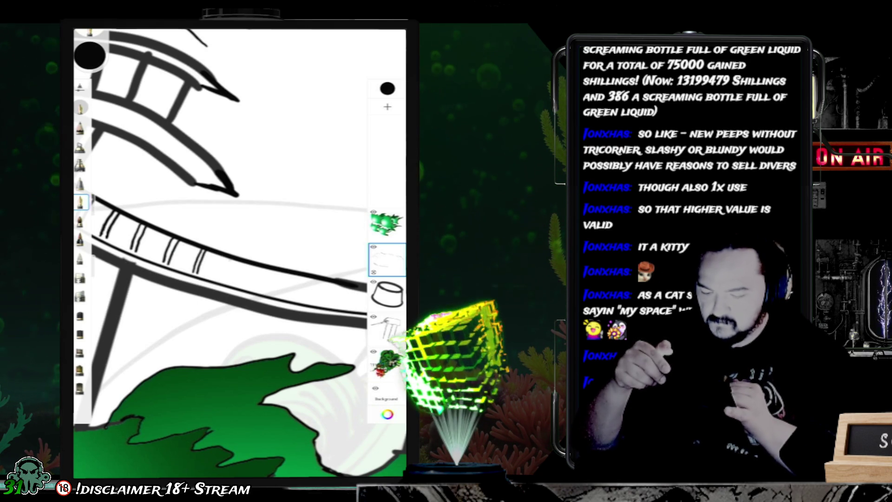
Step: Continue the row of rungs along the rail, redrawing a misplaced one, then switch to the rough sketch layer
{"action": "mouse_move", "coordinate": [226, 259]}
{"action": "left_mouse_down"}
{"action": "mouse_move", "coordinate": [221, 279]}
{"action": "mouse_move", "coordinate": [253, 286]}
{"action": "left_mouse_up"}
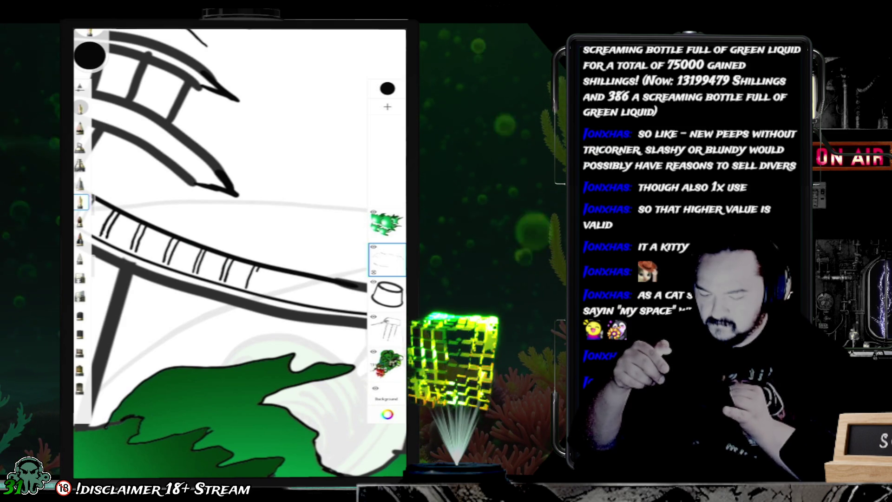
{"action": "left_click_drag", "start_coordinate": [232, 325], "coordinate": [232, 278]}
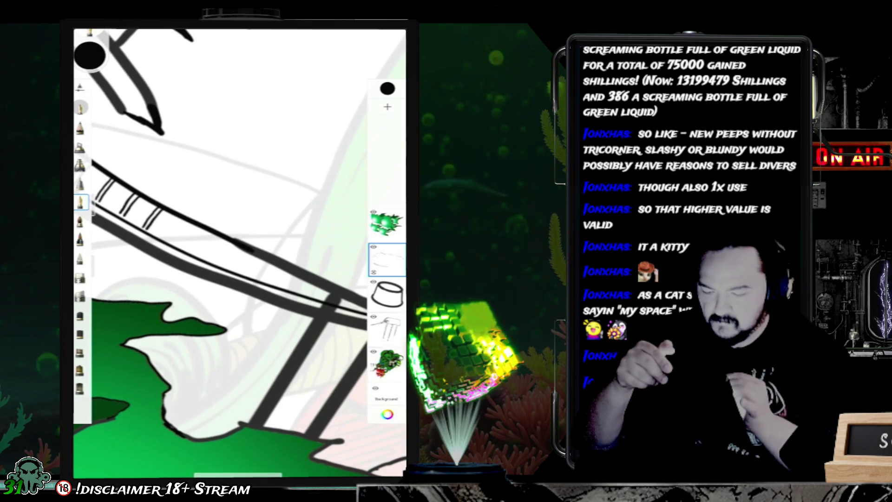
{"action": "left_click_drag", "start_coordinate": [183, 221], "coordinate": [171, 240]}
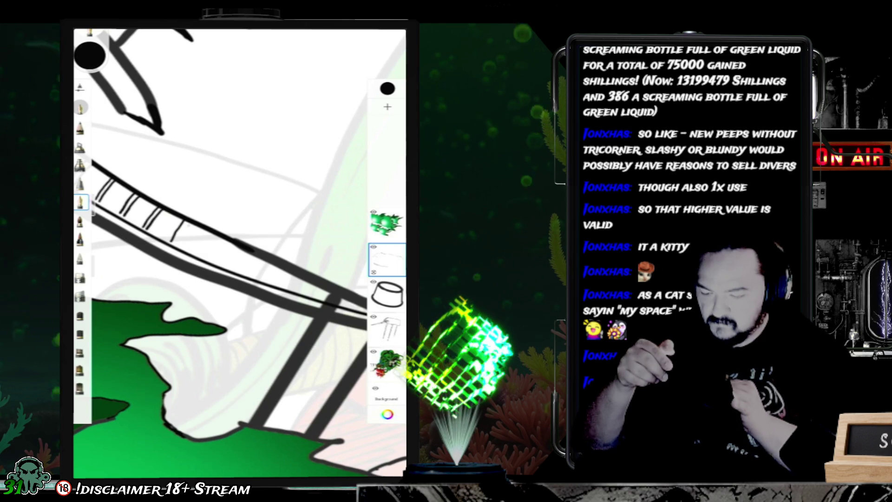
{"action": "key", "text": "ctrl+z"}
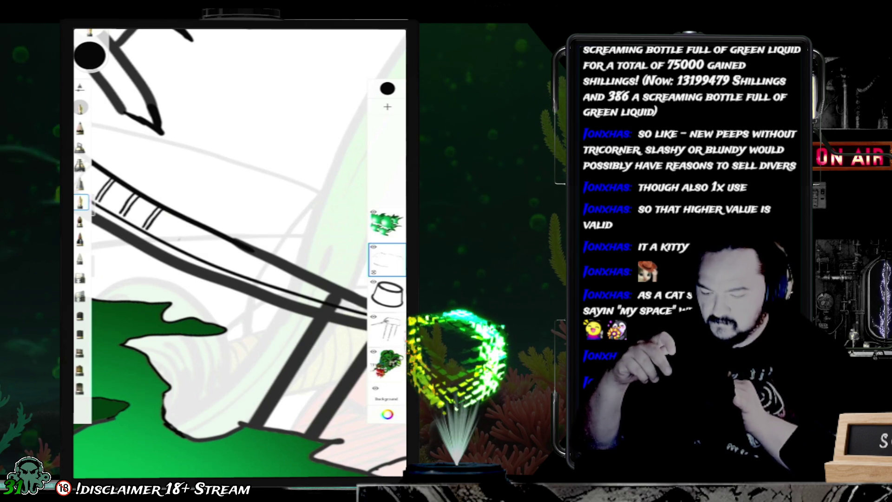
{"action": "left_click_drag", "start_coordinate": [188, 221], "coordinate": [175, 240]}
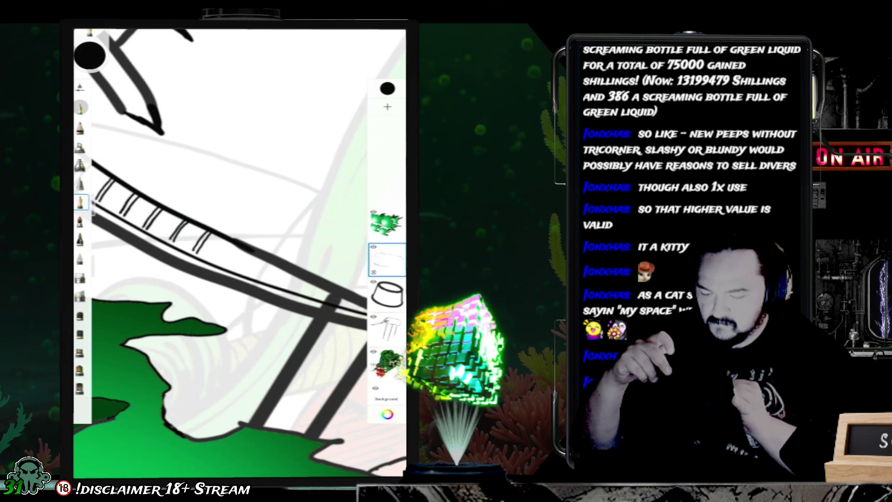
{"action": "left_click", "coordinate": [216, 261]}
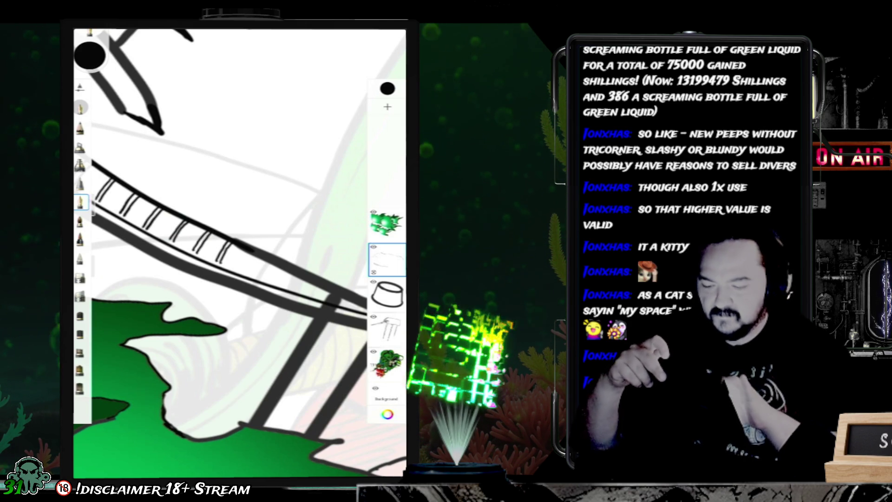
{"action": "scroll", "coordinate": [232, 232], "scroll_direction": "down", "scroll_amount": 3}
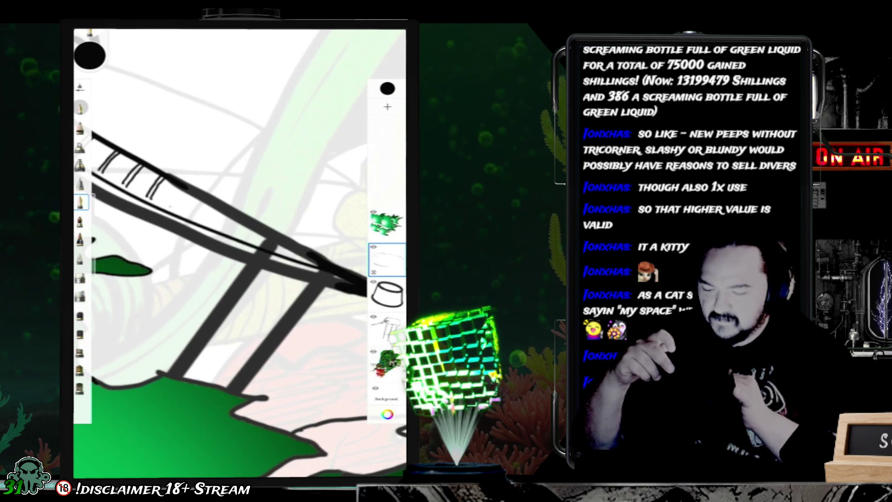
{"action": "left_click_drag", "start_coordinate": [192, 191], "coordinate": [180, 202]}
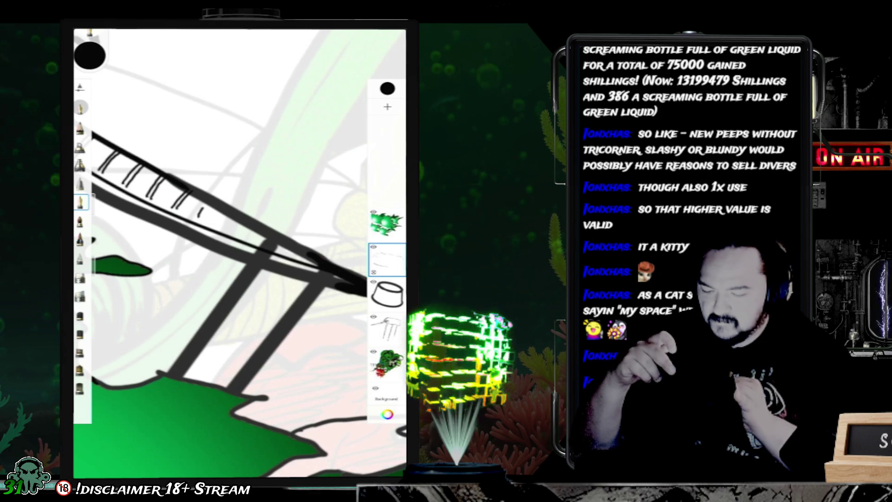
{"action": "left_click_drag", "start_coordinate": [215, 199], "coordinate": [206, 216]}
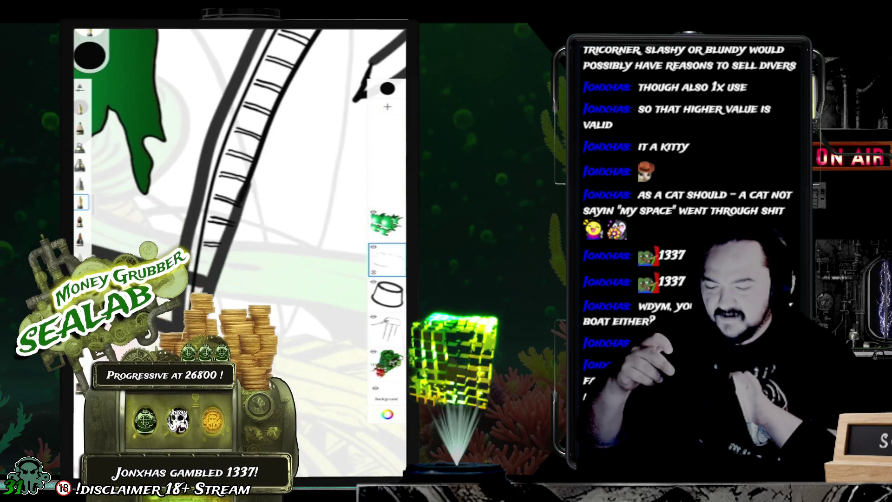
{"action": "left_click", "coordinate": [81, 278]}
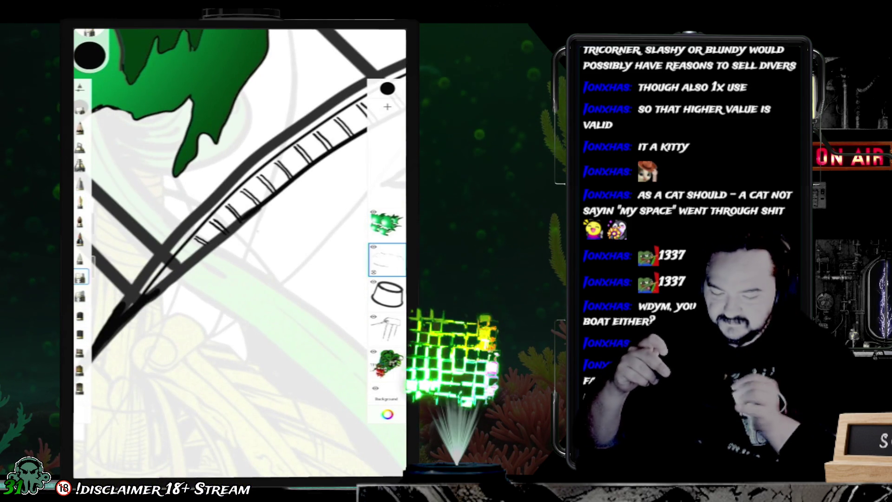
{"action": "left_click", "coordinate": [387, 329]}
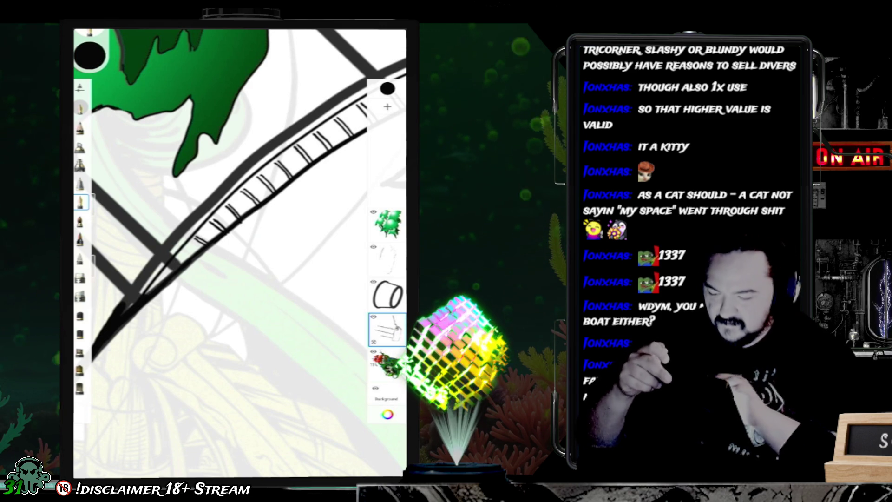
Step: Ink a long line along the railing and a short rung stroke on it
{"action": "left_click_drag", "start_coordinate": [205, 289], "coordinate": [305, 209]}
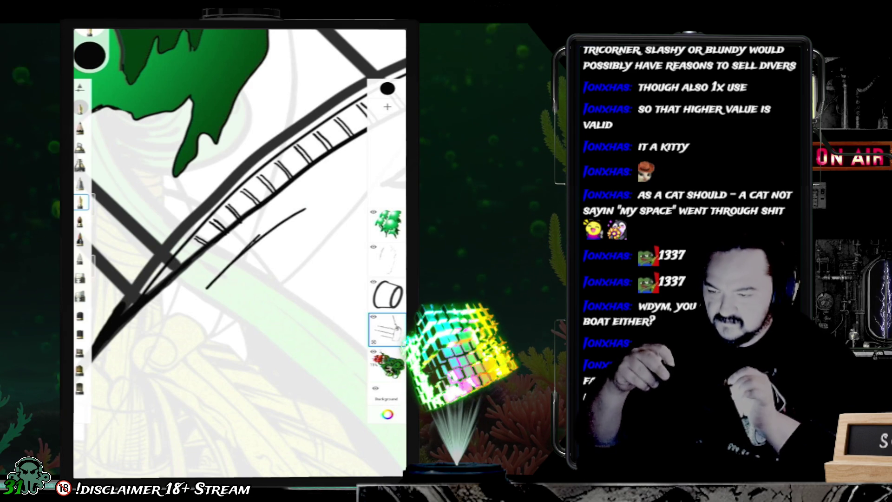
{"action": "scroll", "coordinate": [240, 254], "scroll_direction": "up", "scroll_amount": 3}
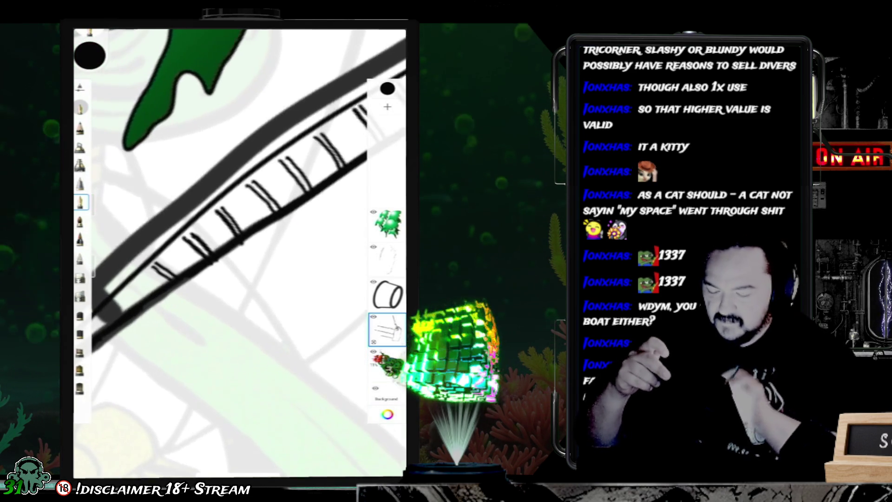
{"action": "scroll", "coordinate": [240, 253], "scroll_direction": "up", "scroll_amount": 1}
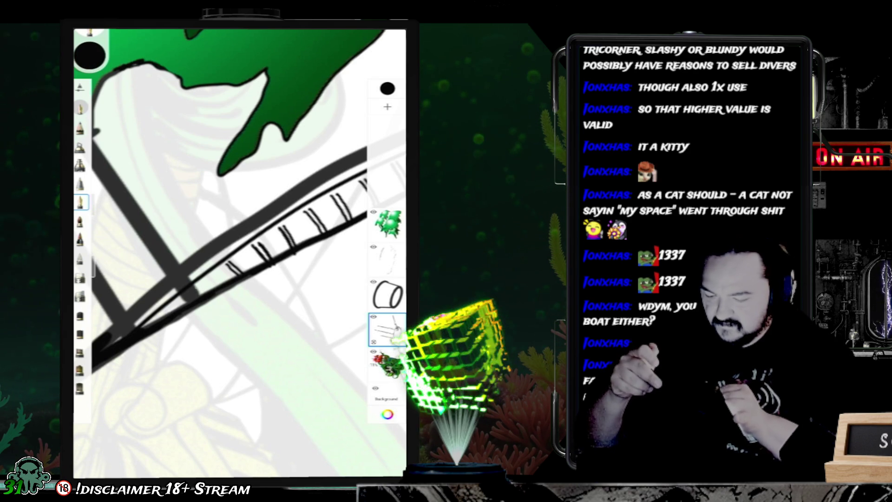
{"action": "left_click_drag", "start_coordinate": [151, 322], "coordinate": [167, 307]}
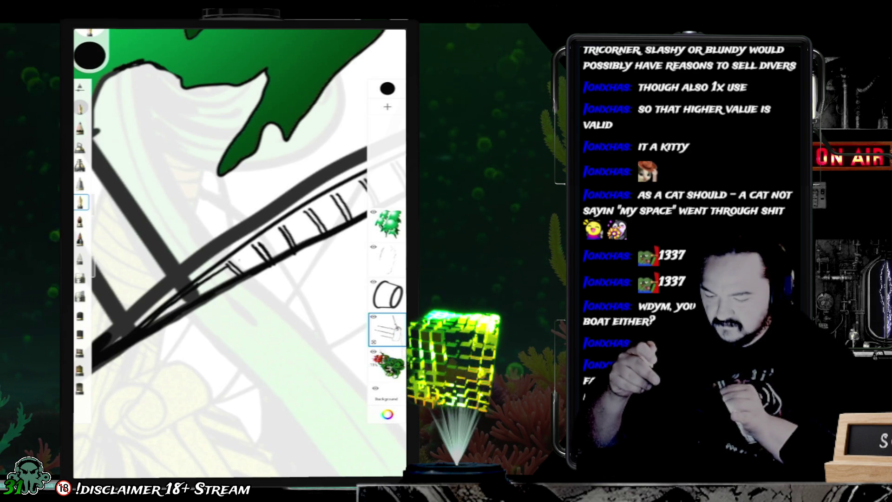
{"action": "scroll", "coordinate": [239, 251], "scroll_direction": "up", "scroll_amount": 2}
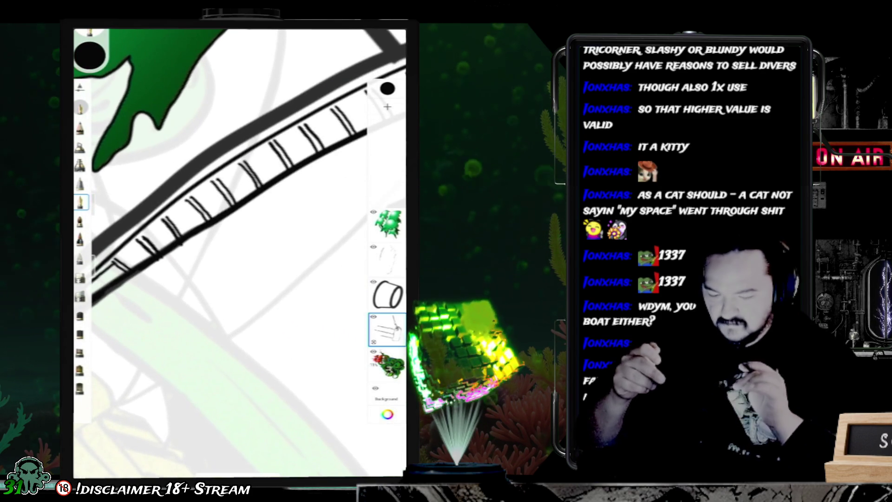
{"action": "scroll", "coordinate": [240, 251], "scroll_direction": "down", "scroll_amount": 3}
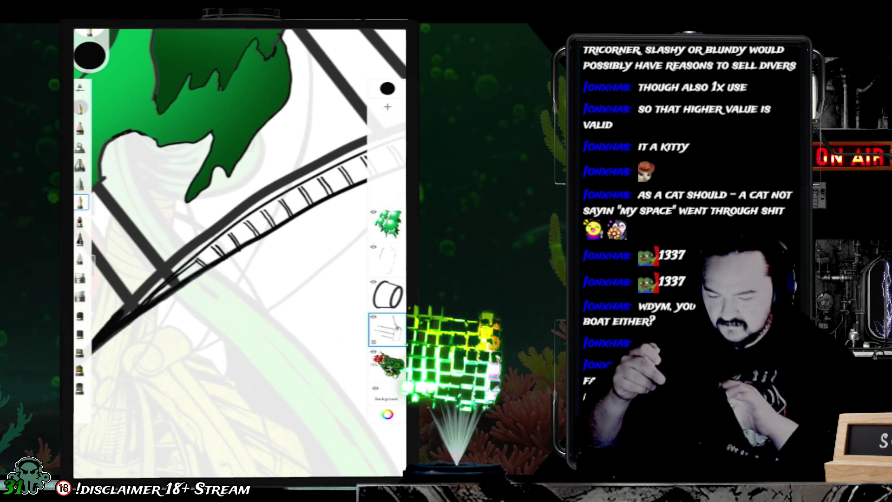
{"action": "scroll", "coordinate": [240, 250], "scroll_direction": "up", "scroll_amount": 2}
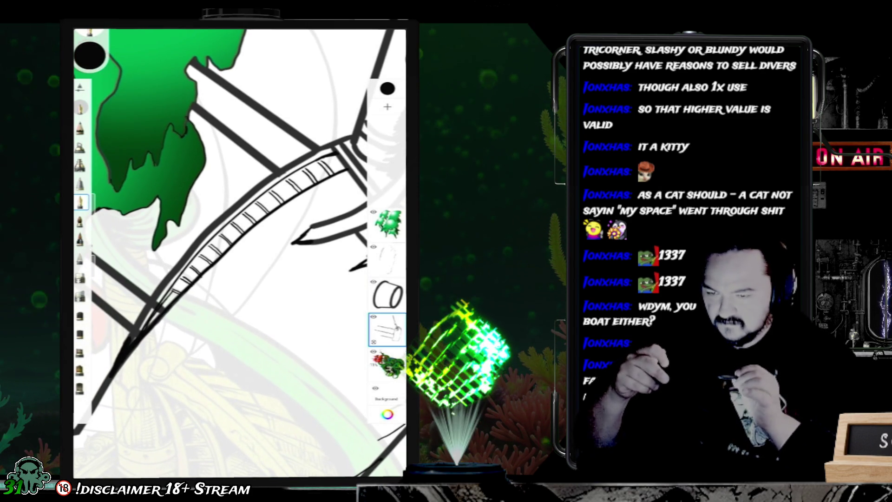
Step: Add a new layer, set an inking brush to size 4.1, and zoom onto the ladder rungs
{"action": "left_click", "coordinate": [386, 106]}
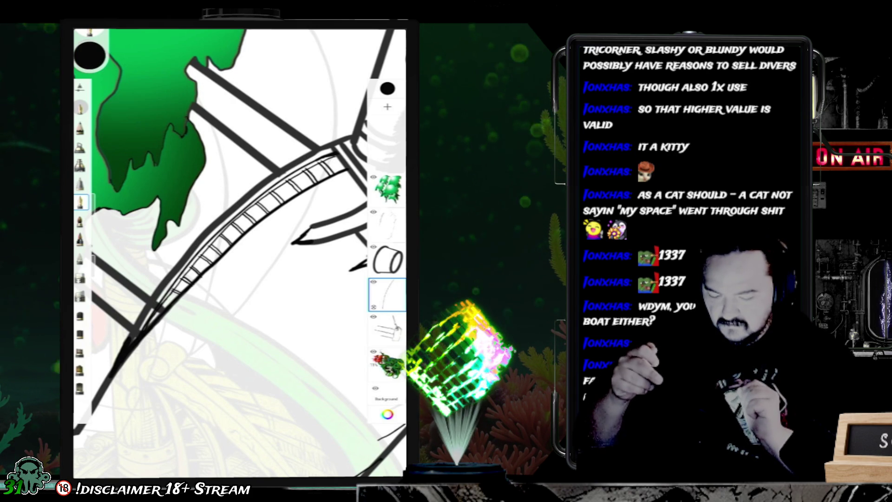
{"action": "left_click", "coordinate": [80, 277]}
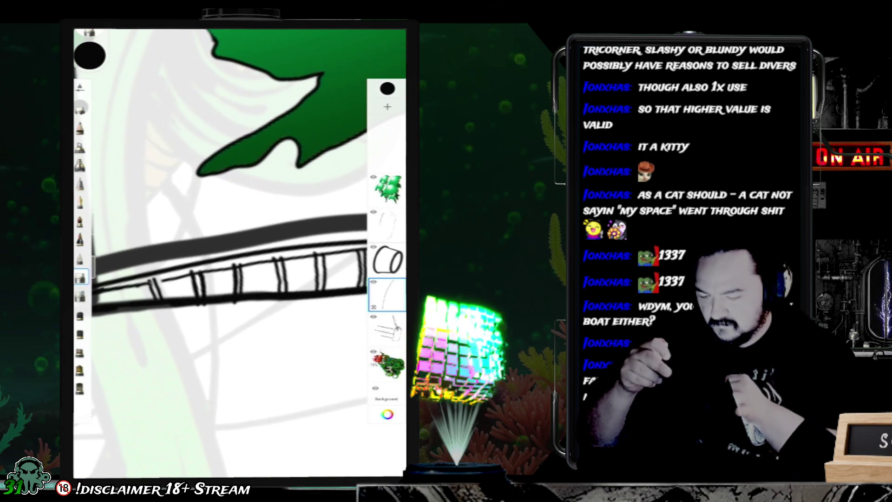
{"action": "mouse_move", "coordinate": [99, 279]}
{"action": "left_mouse_down"}
{"action": "mouse_move", "coordinate": [99, 321]}
{"action": "mouse_move", "coordinate": [99, 230]}
{"action": "left_mouse_up"}
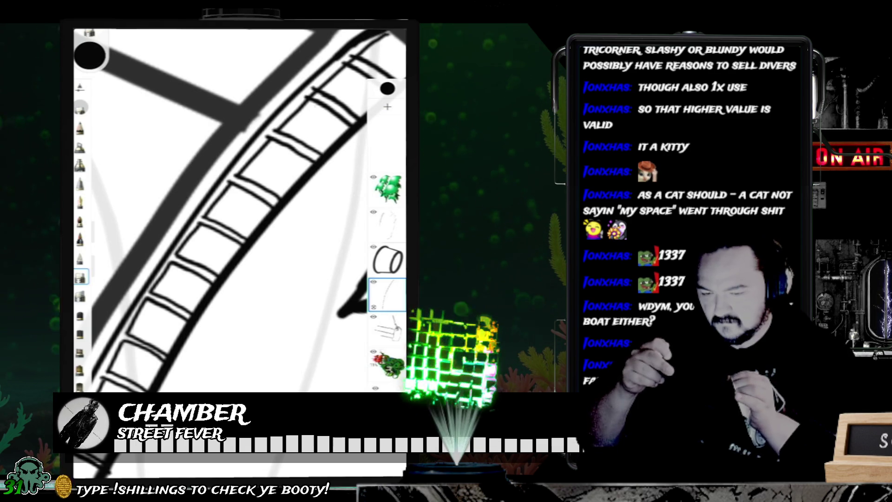
{"action": "left_click_drag", "start_coordinate": [239, 209], "coordinate": [209, 186]}
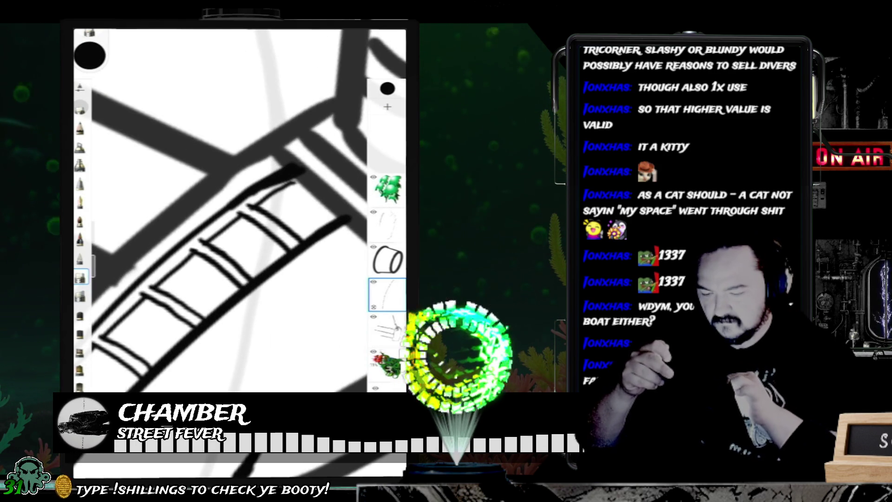
{"action": "left_click", "coordinate": [80, 202]}
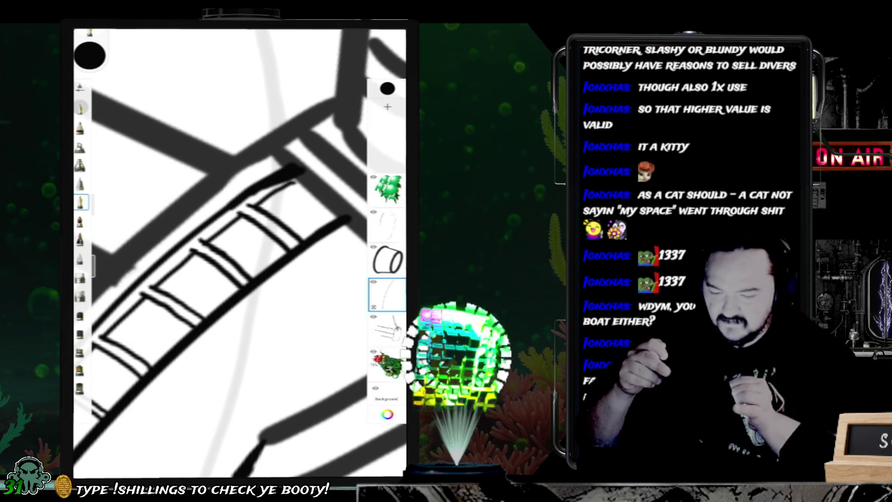
{"action": "scroll", "coordinate": [240, 254], "scroll_direction": "down", "scroll_amount": 5}
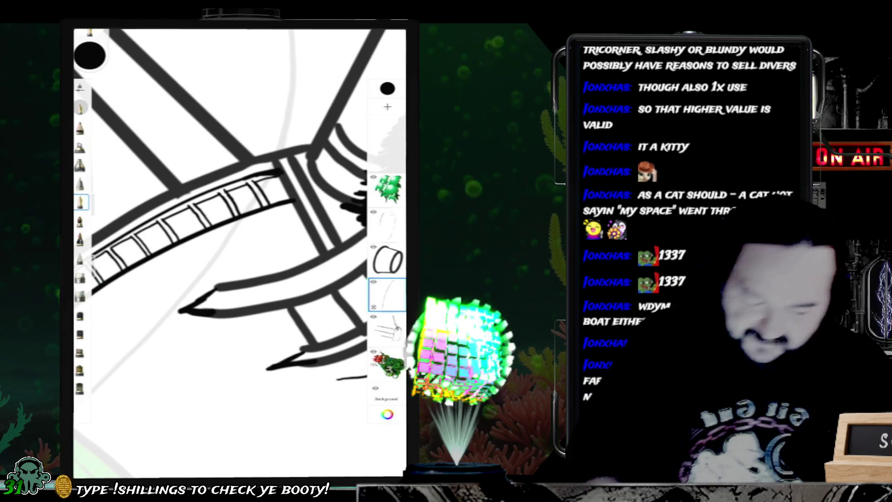
Step: Rotate the canvas, select the hull layer, and eyedrop the black ink colour from the bow
{"action": "scroll", "coordinate": [239, 253], "scroll_direction": "down", "scroll_amount": 5}
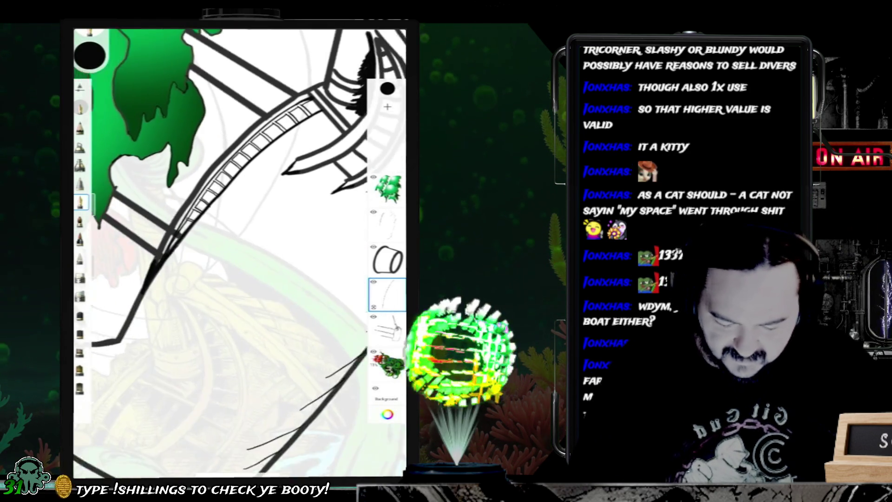
{"action": "mouse_move", "coordinate": [341, 184]}
{"action": "left_mouse_down"}
{"action": "mouse_move", "coordinate": [325, 218]}
{"action": "mouse_move", "coordinate": [325, 176]}
{"action": "left_mouse_up"}
{"action": "scroll", "coordinate": [239, 253], "scroll_direction": "up", "scroll_amount": 5}
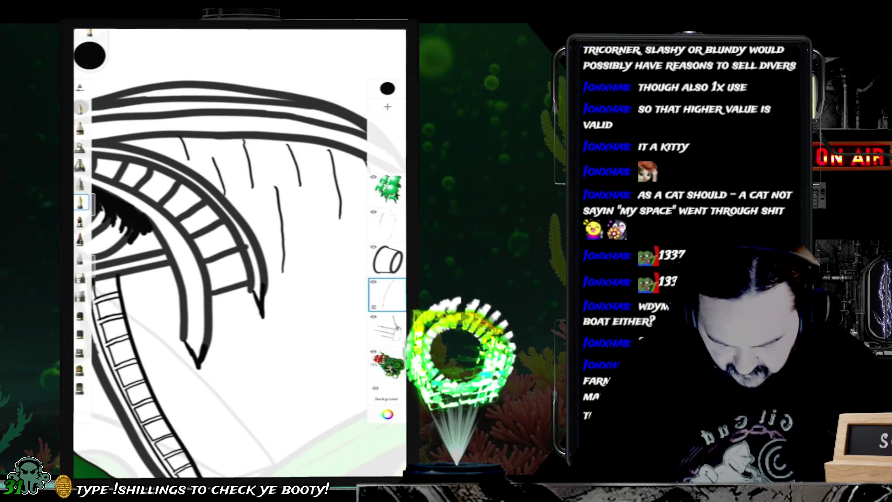
{"action": "scroll", "coordinate": [239, 253], "scroll_direction": "down", "scroll_amount": 5}
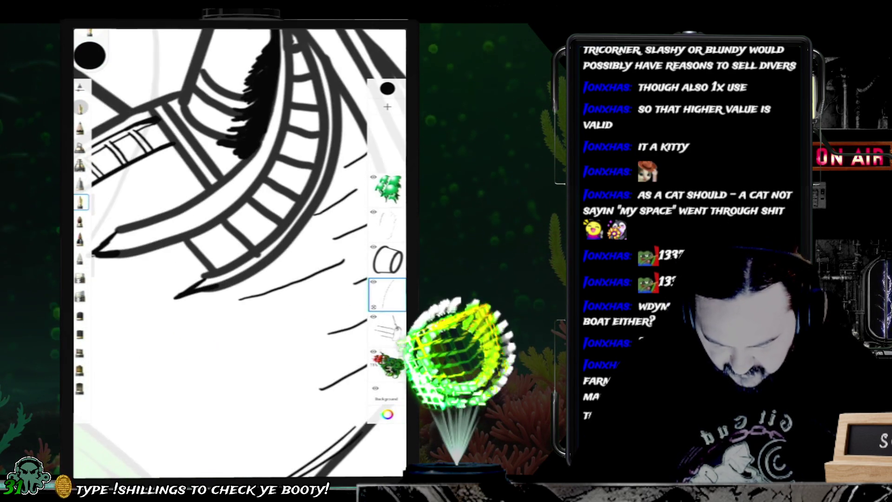
{"action": "scroll", "coordinate": [239, 253], "scroll_direction": "down", "scroll_amount": 1}
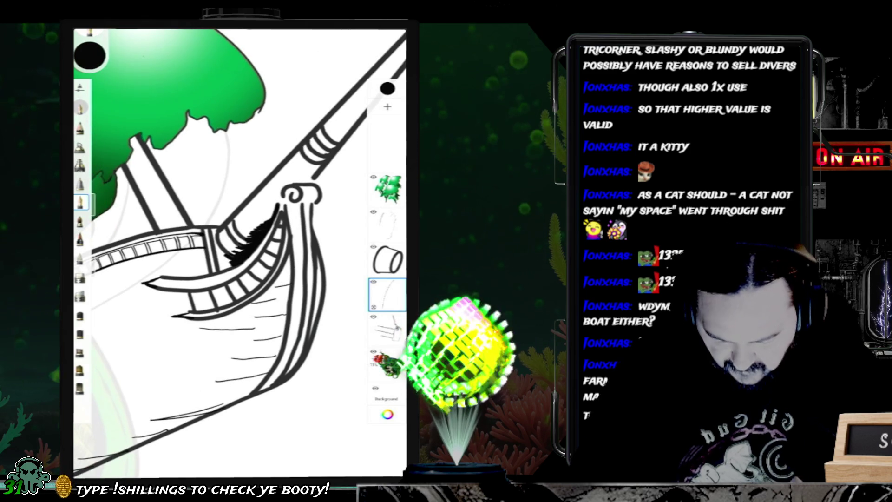
{"action": "left_click", "coordinate": [387, 329]}
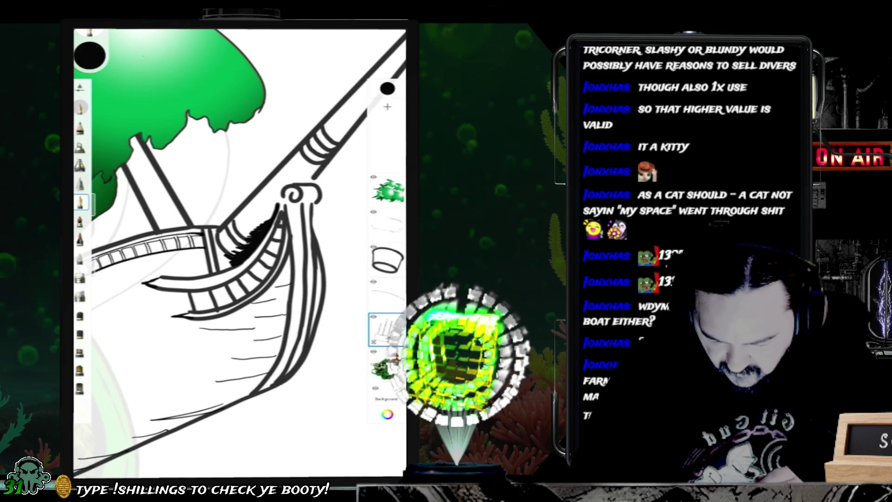
{"action": "left_click", "coordinate": [90, 55]}
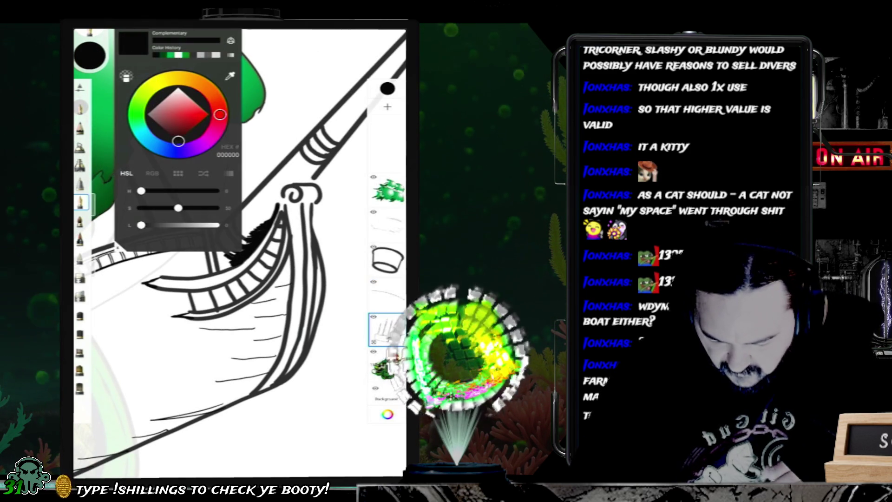
{"action": "left_click", "coordinate": [293, 184]}
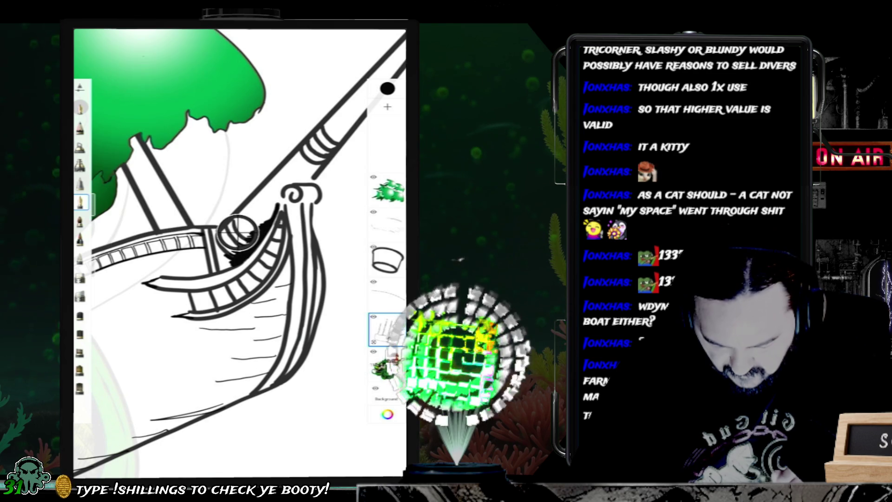
{"action": "mouse_move", "coordinate": [275, 183]}
{"action": "left_mouse_down"}
{"action": "mouse_move", "coordinate": [311, 181]}
{"action": "mouse_move", "coordinate": [294, 195]}
{"action": "left_mouse_up"}
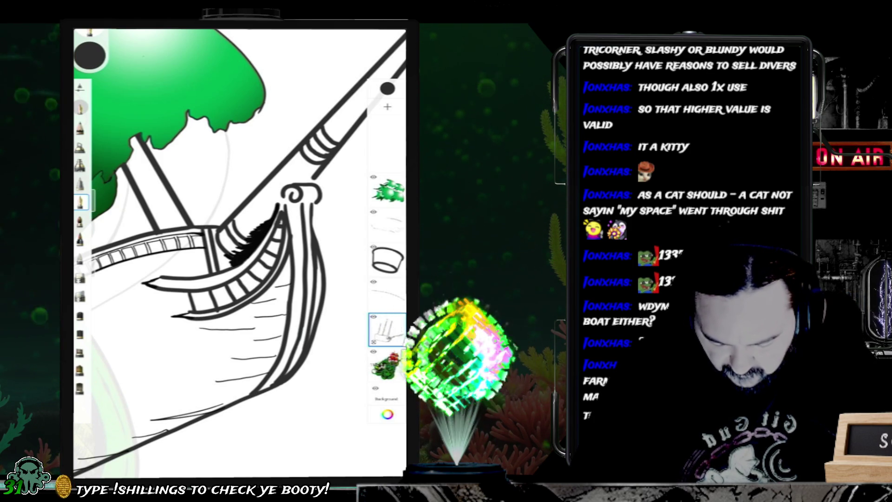
{"action": "scroll", "coordinate": [297, 209], "scroll_direction": "up", "scroll_amount": 5}
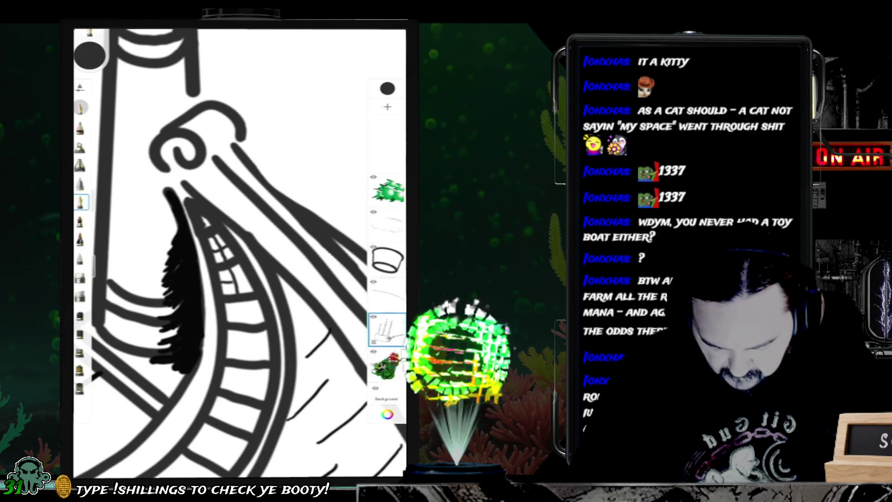
Step: Rotate the canvas to level the bow, pan along its railing, then zoom out to the whole ship
{"action": "left_click_drag", "start_coordinate": [241, 260], "coordinate": [218, 242]}
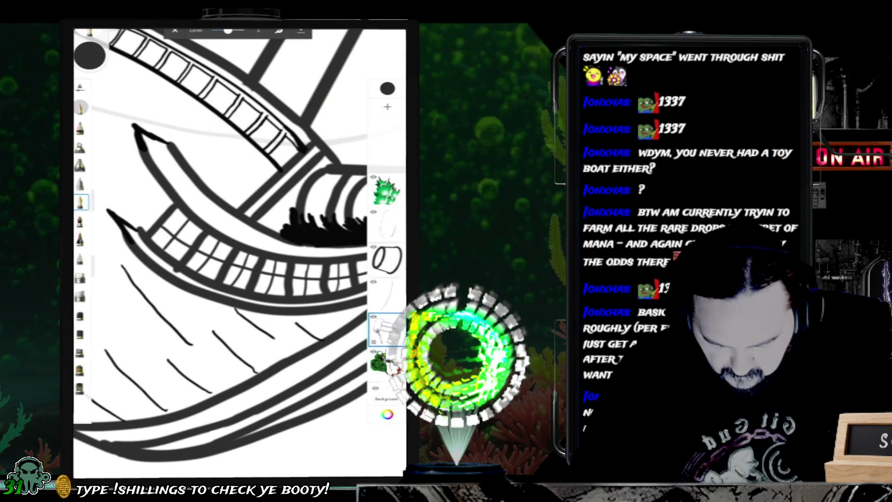
{"action": "left_click_drag", "start_coordinate": [279, 232], "coordinate": [213, 214]}
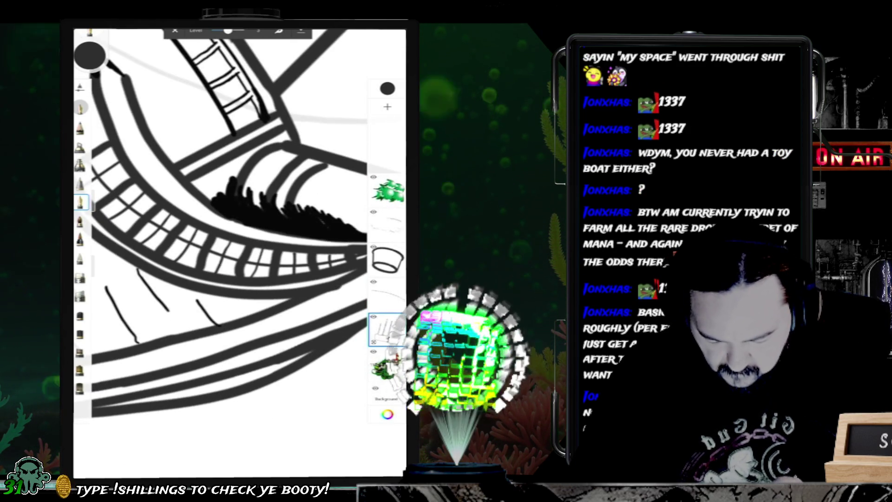
{"action": "mouse_move", "coordinate": [209, 209]}
{"action": "left_mouse_down"}
{"action": "mouse_move", "coordinate": [265, 246]}
{"action": "mouse_move", "coordinate": [232, 242]}
{"action": "mouse_move", "coordinate": [219, 228]}
{"action": "left_mouse_up"}
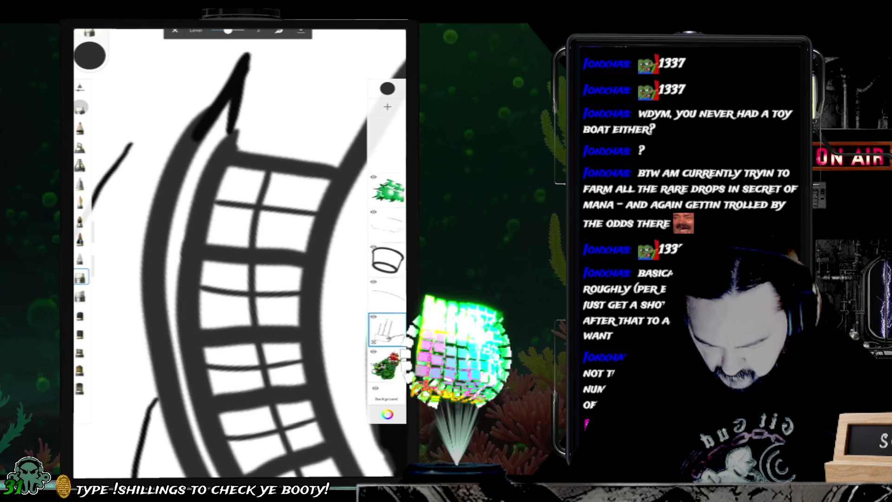
{"action": "mouse_move", "coordinate": [242, 250]}
{"action": "left_mouse_down"}
{"action": "mouse_move", "coordinate": [218, 227]}
{"action": "mouse_move", "coordinate": [237, 233]}
{"action": "mouse_move", "coordinate": [248, 209]}
{"action": "mouse_move", "coordinate": [234, 244]}
{"action": "mouse_move", "coordinate": [250, 209]}
{"action": "left_mouse_up"}
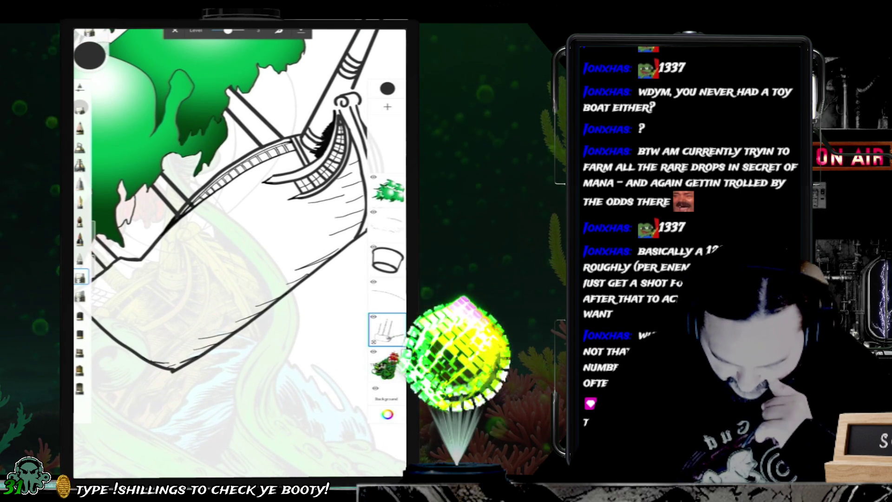
Step: Select the faint sketch layer, recentre and zoom in on the prow, then switch to the second layer
{"action": "left_click", "coordinate": [387, 224]}
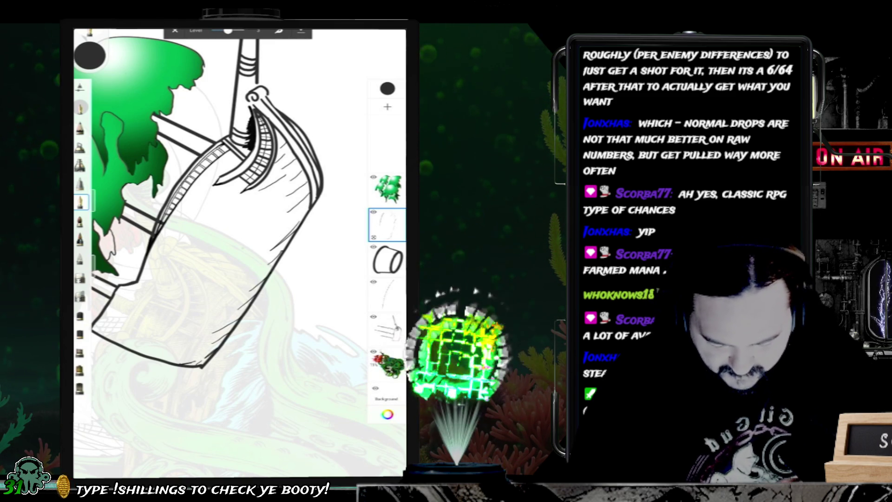
{"action": "left_click_drag", "start_coordinate": [209, 209], "coordinate": [255, 265]}
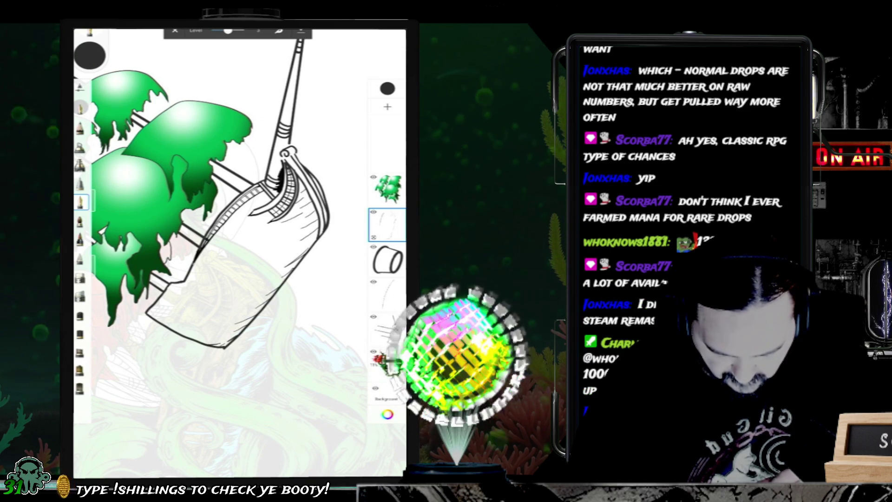
{"action": "mouse_move", "coordinate": [288, 151]}
{"action": "left_mouse_down"}
{"action": "mouse_move", "coordinate": [294, 79]}
{"action": "mouse_move", "coordinate": [265, 46]}
{"action": "mouse_move", "coordinate": [262, 58]}
{"action": "left_mouse_up"}
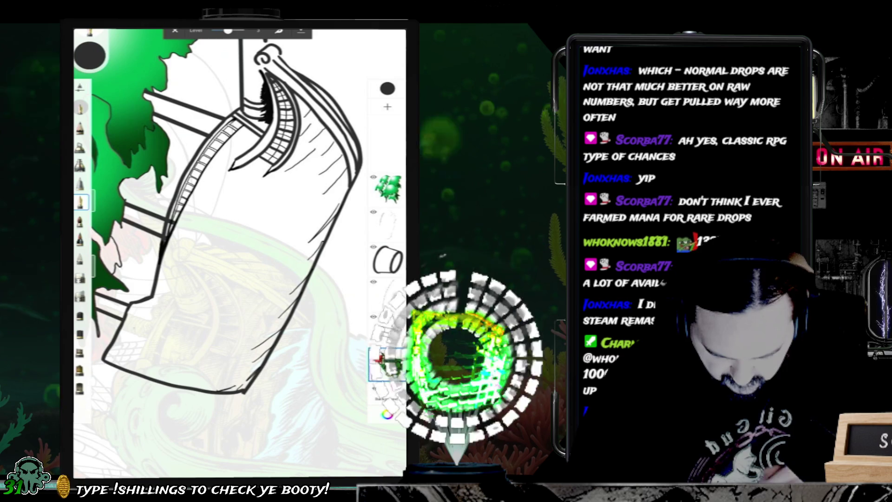
{"action": "left_click", "coordinate": [387, 224]}
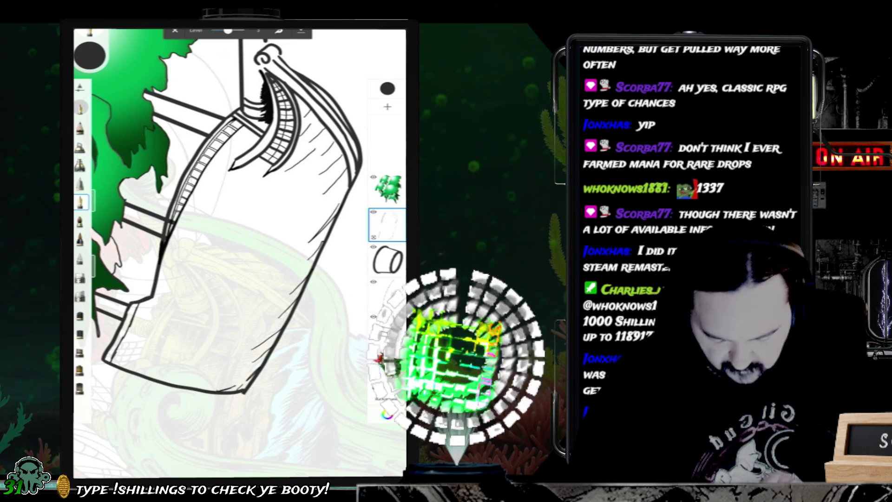
Step: Enlarge the brush to about 4.6 and ink a short mark below the rail corner
{"action": "scroll", "coordinate": [239, 251], "scroll_direction": "up", "scroll_amount": 5}
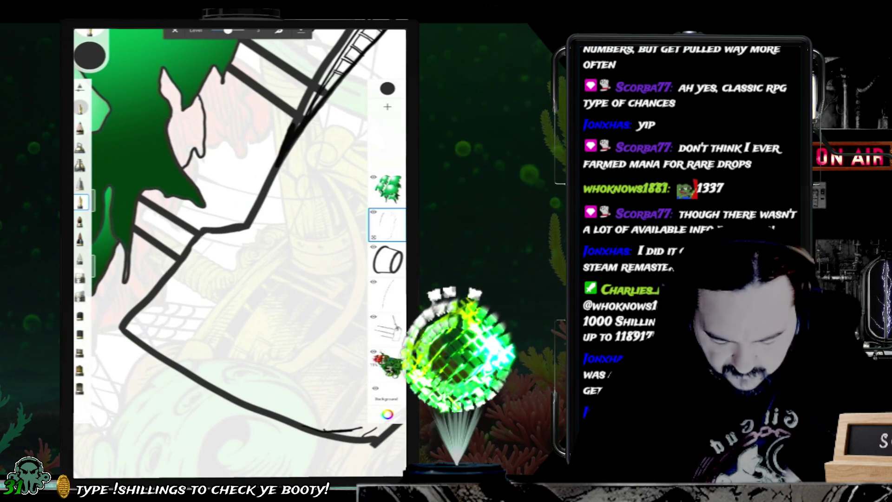
{"action": "left_click_drag", "start_coordinate": [94, 200], "coordinate": [93, 181]}
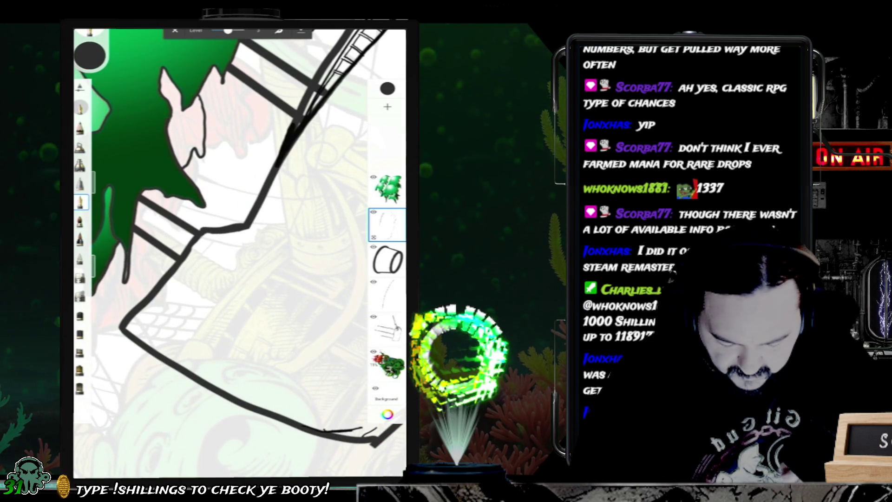
{"action": "left_click_drag", "start_coordinate": [218, 237], "coordinate": [134, 333]}
{"action": "key", "text": "ctrl+z"}
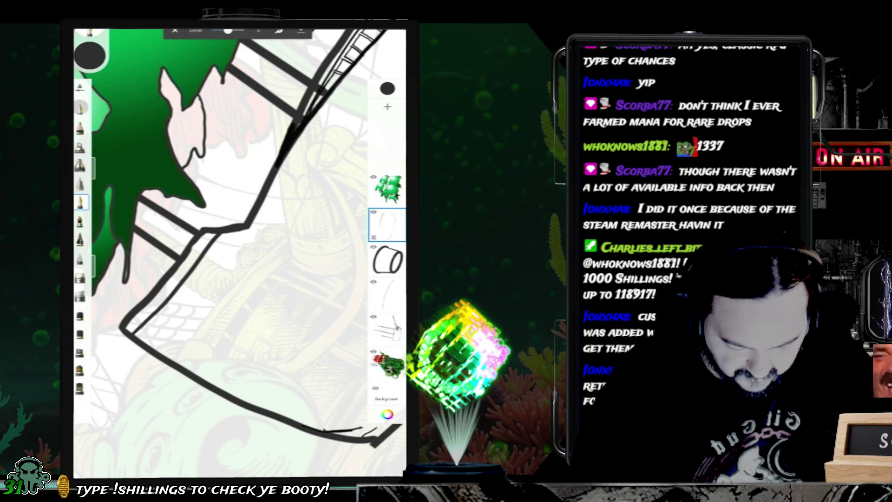
{"action": "scroll", "coordinate": [239, 253], "scroll_direction": "down", "scroll_amount": 2}
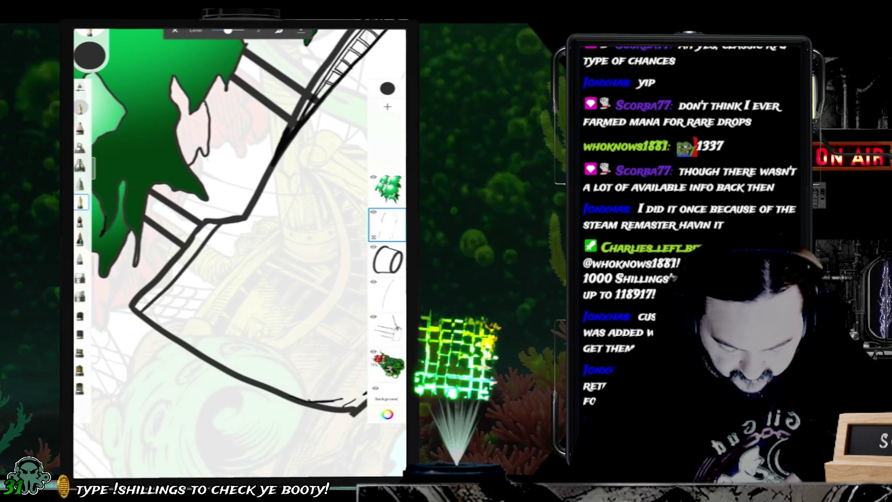
{"action": "mouse_move", "coordinate": [151, 310]}
{"action": "left_mouse_down"}
{"action": "mouse_move", "coordinate": [160, 320]}
{"action": "mouse_move", "coordinate": [180, 300]}
{"action": "left_mouse_up"}
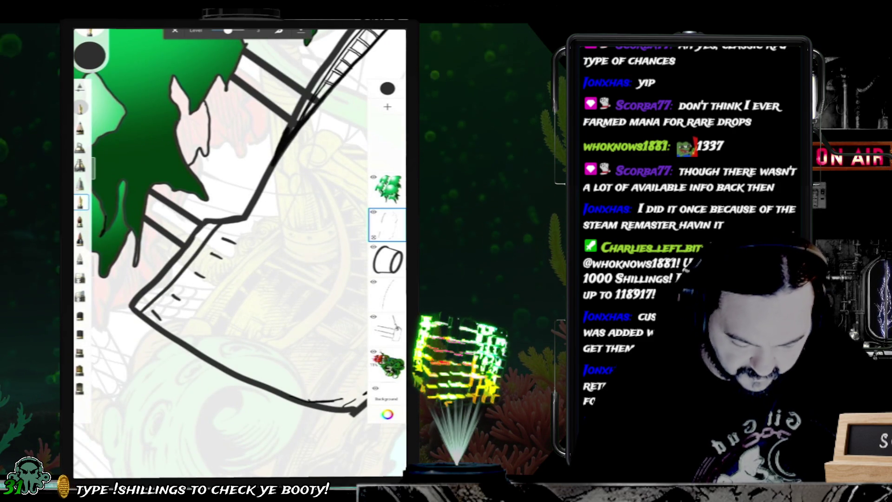
Step: Close the rail's end with a small loop, redrawing it once
{"action": "scroll", "coordinate": [239, 253], "scroll_direction": "down", "scroll_amount": 2}
{"action": "scroll", "coordinate": [239, 253], "scroll_direction": "down", "scroll_amount": 2}
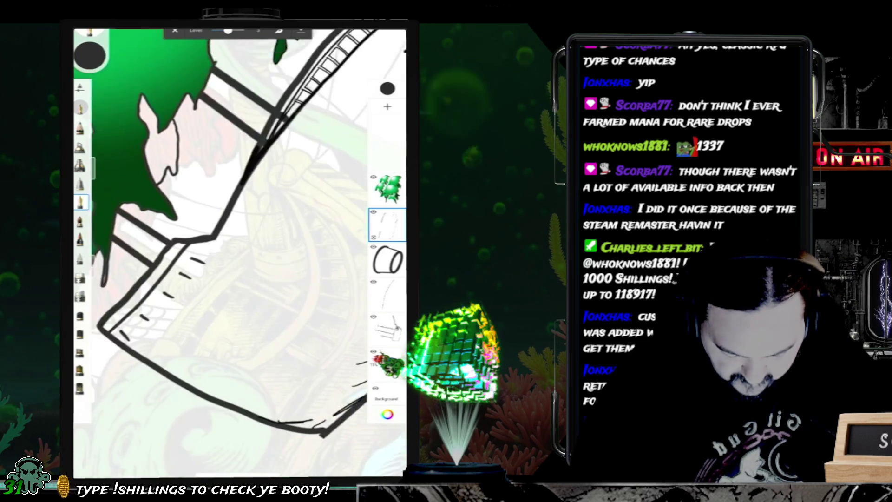
{"action": "scroll", "coordinate": [239, 254], "scroll_direction": "up", "scroll_amount": 3}
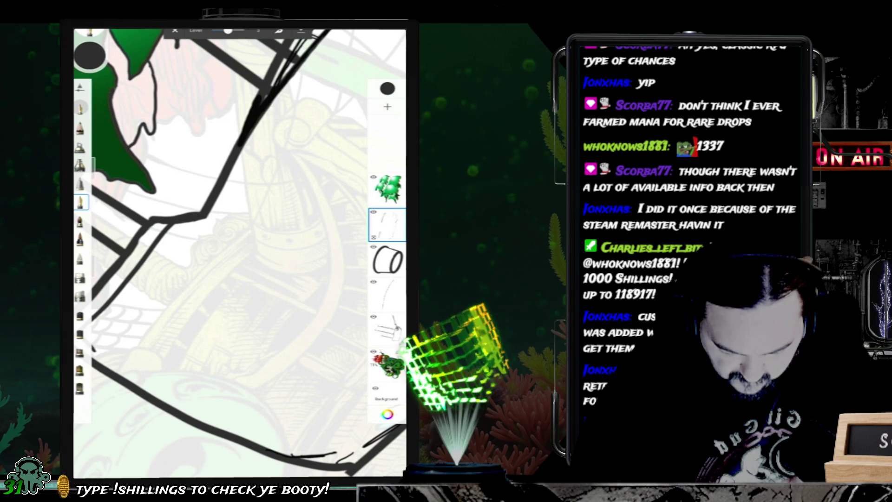
{"action": "scroll", "coordinate": [240, 253], "scroll_direction": "up", "scroll_amount": 3}
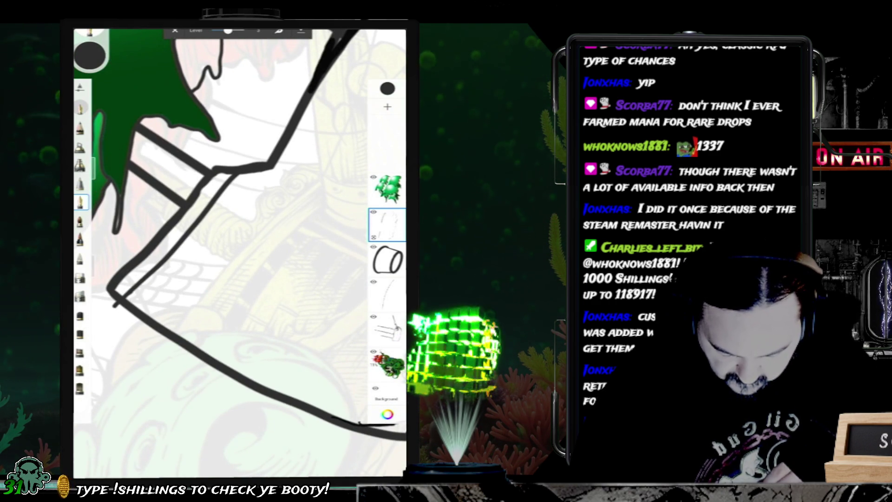
{"action": "left_click_drag", "start_coordinate": [139, 272], "coordinate": [103, 304]}
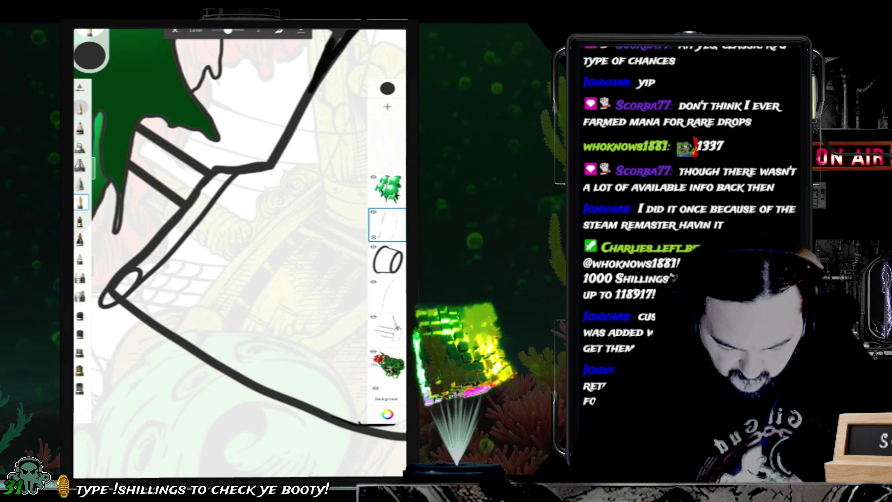
{"action": "key", "text": "ctrl+z"}
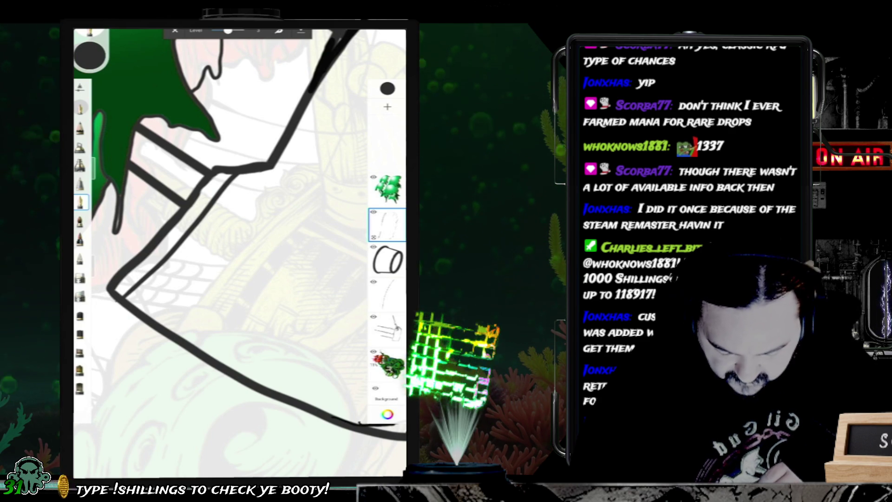
{"action": "left_click_drag", "start_coordinate": [117, 292], "coordinate": [104, 302]}
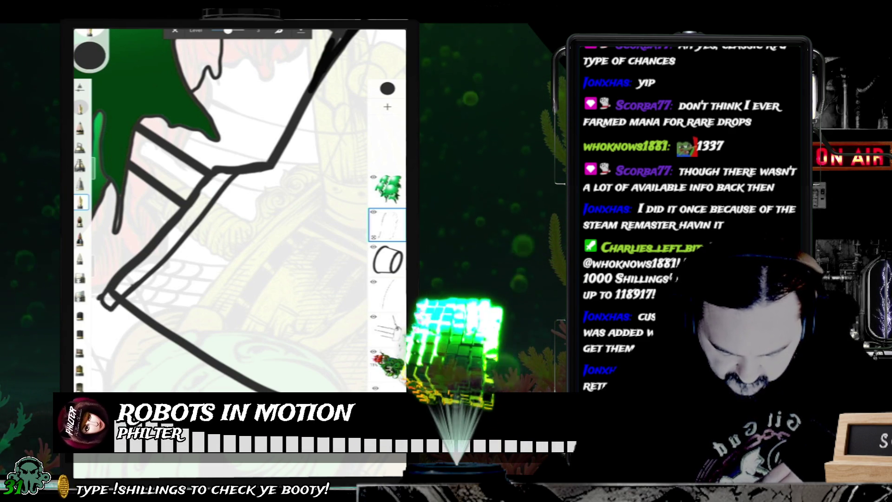
Step: Back on the ink layer with a different brush, ink a row of tick marks along the rail
{"action": "left_click", "coordinate": [80, 278]}
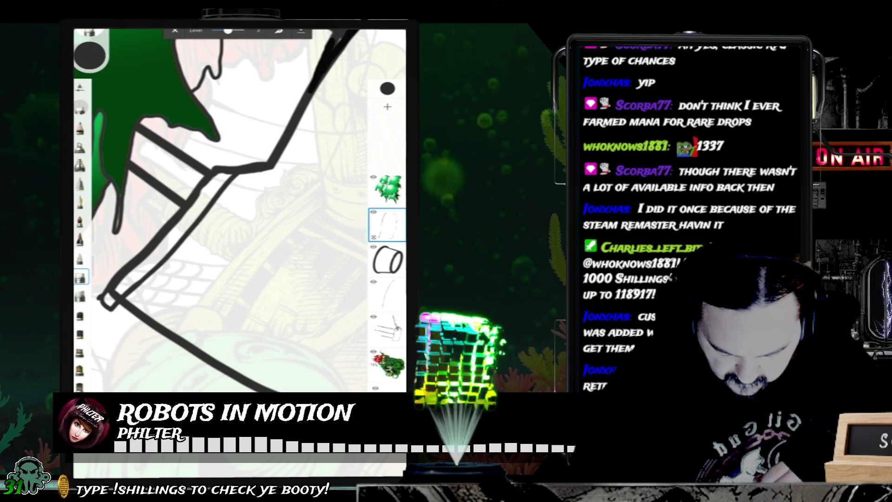
{"action": "left_click", "coordinate": [387, 329]}
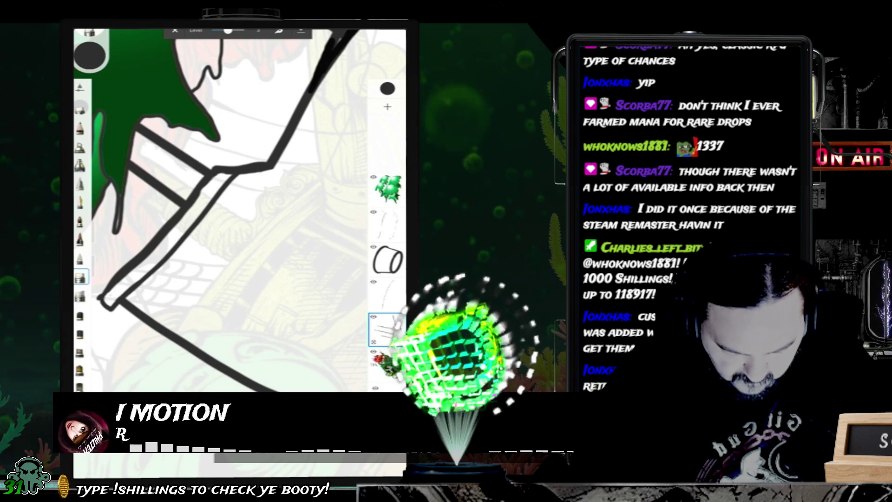
{"action": "left_click", "coordinate": [387, 225]}
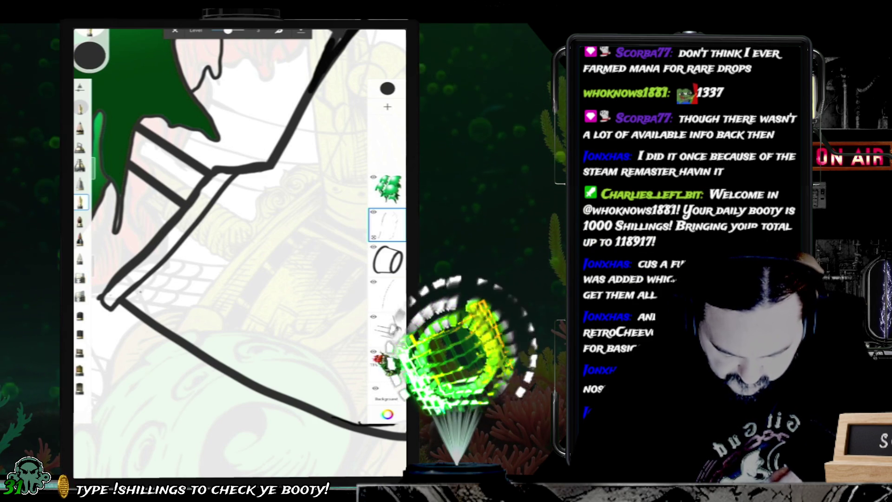
{"action": "left_click_drag", "start_coordinate": [143, 291], "coordinate": [169, 299]}
{"action": "left_click", "coordinate": [172, 268]}
{"action": "mouse_move", "coordinate": [171, 267]}
{"action": "left_mouse_down"}
{"action": "mouse_move", "coordinate": [202, 270]}
{"action": "mouse_move", "coordinate": [266, 196]}
{"action": "left_mouse_up"}
{"action": "left_click", "coordinate": [221, 216]}
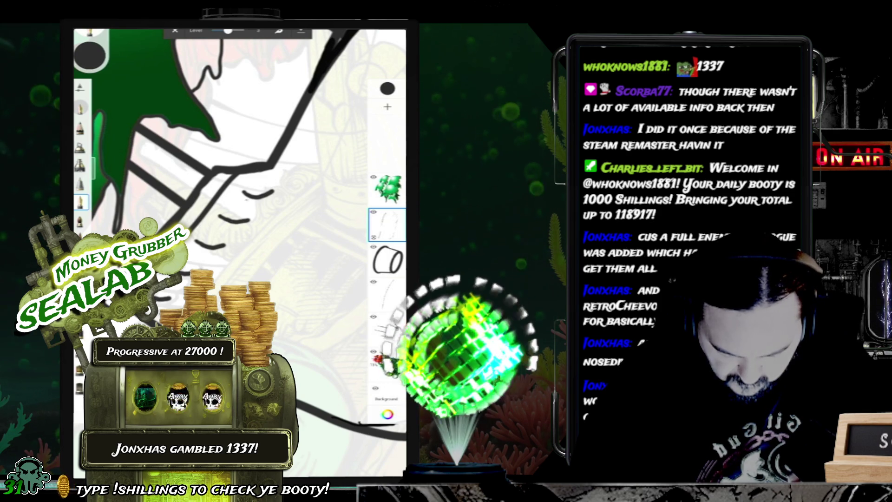
{"action": "left_click_drag", "start_coordinate": [257, 198], "coordinate": [253, 210]}
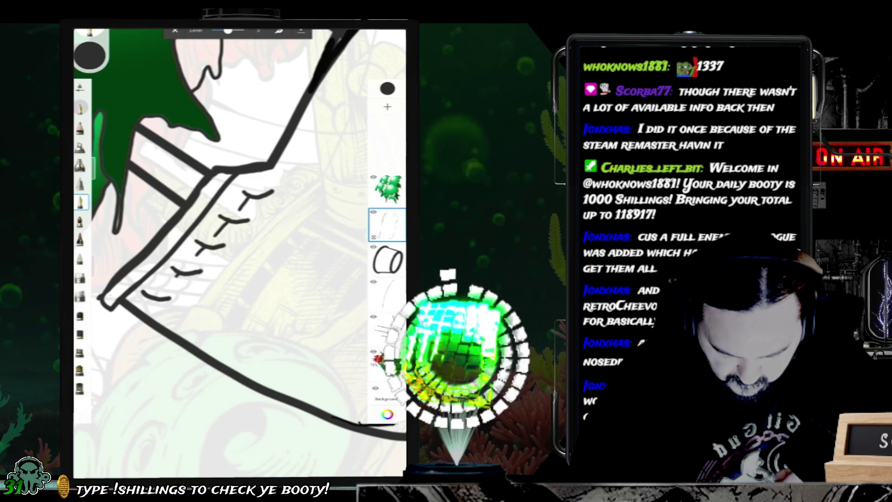
{"action": "left_click_drag", "start_coordinate": [150, 297], "coordinate": [139, 305]}
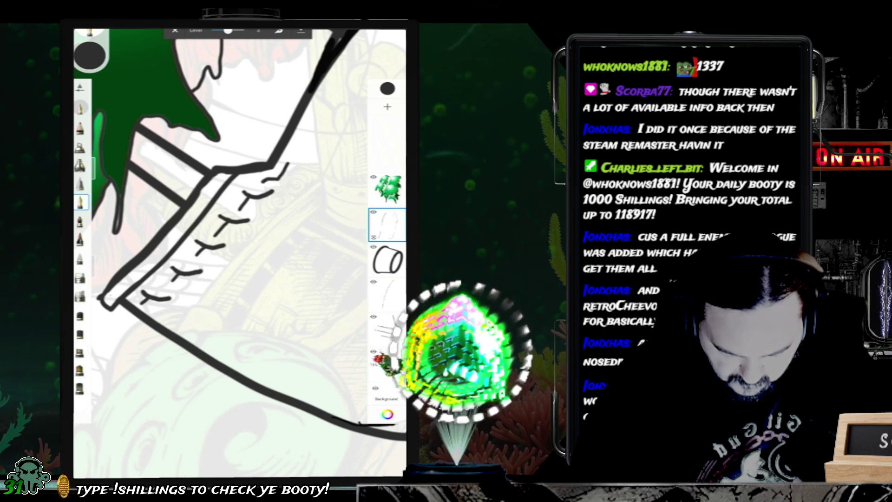
{"action": "left_click_drag", "start_coordinate": [296, 156], "coordinate": [282, 177]}
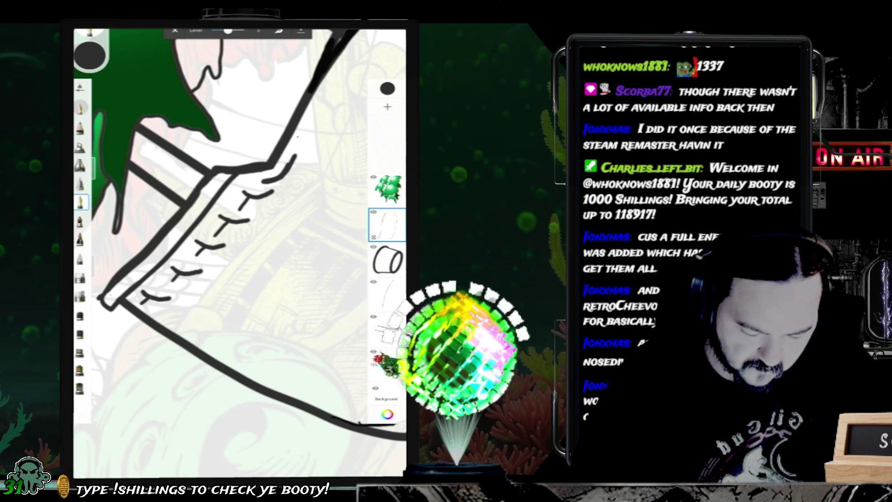
Step: On the rough sketch layer, erase the end of the lower curve beneath the hull
{"action": "scroll", "coordinate": [239, 250], "scroll_direction": "down", "scroll_amount": 5}
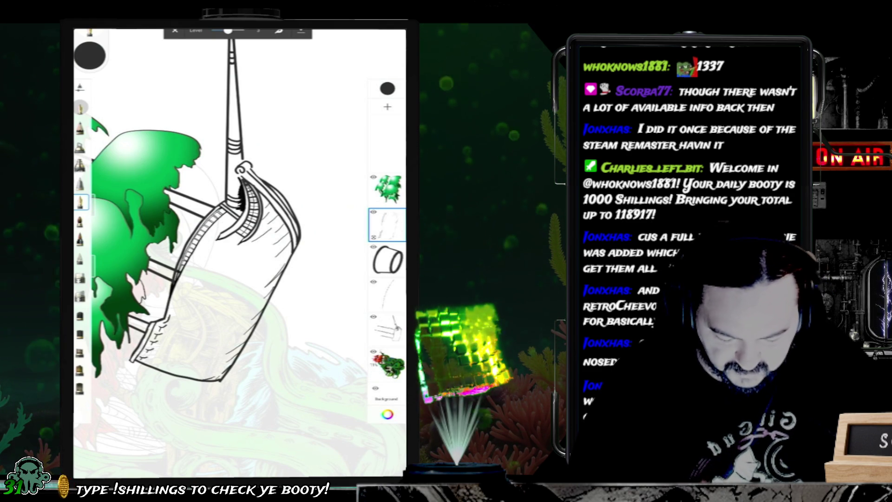
{"action": "scroll", "coordinate": [177, 256], "scroll_direction": "up", "scroll_amount": 3}
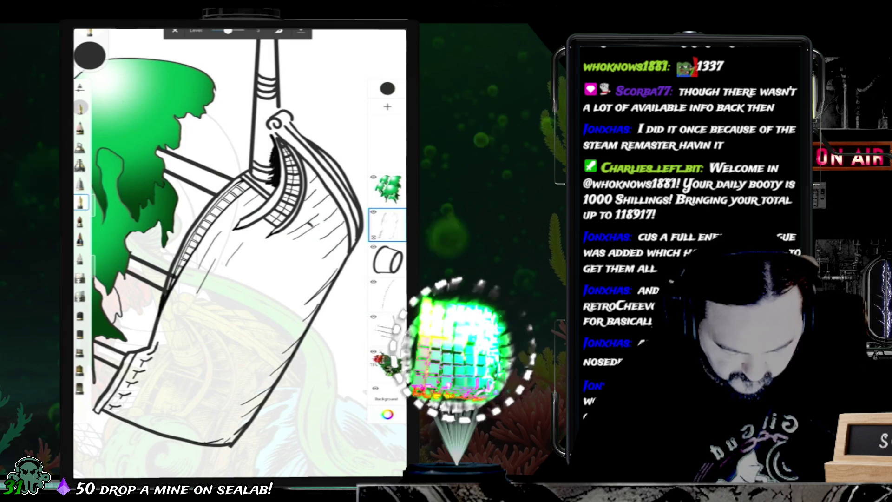
{"action": "scroll", "coordinate": [239, 247], "scroll_direction": "up", "scroll_amount": 3}
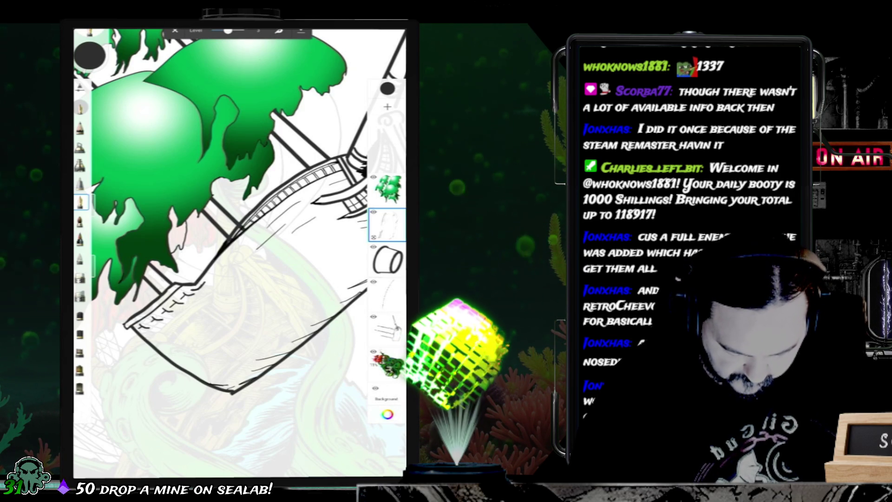
{"action": "left_click", "coordinate": [387, 329]}
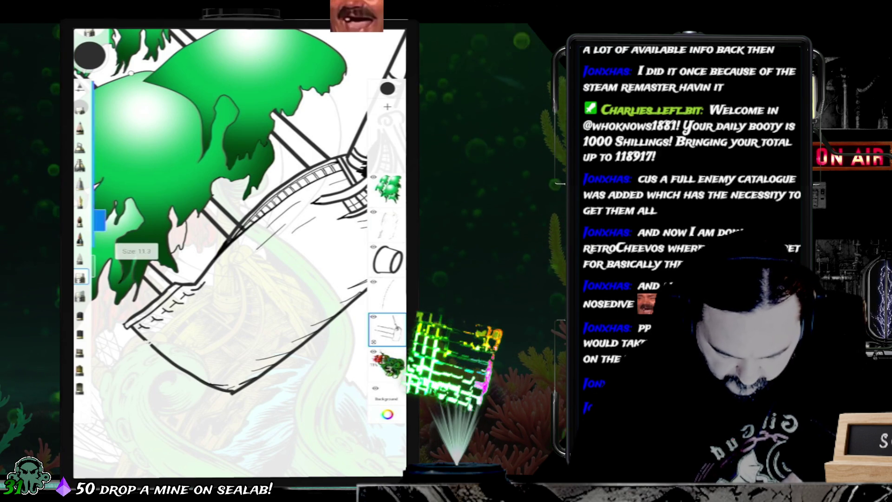
{"action": "left_click_drag", "start_coordinate": [148, 342], "coordinate": [195, 375]}
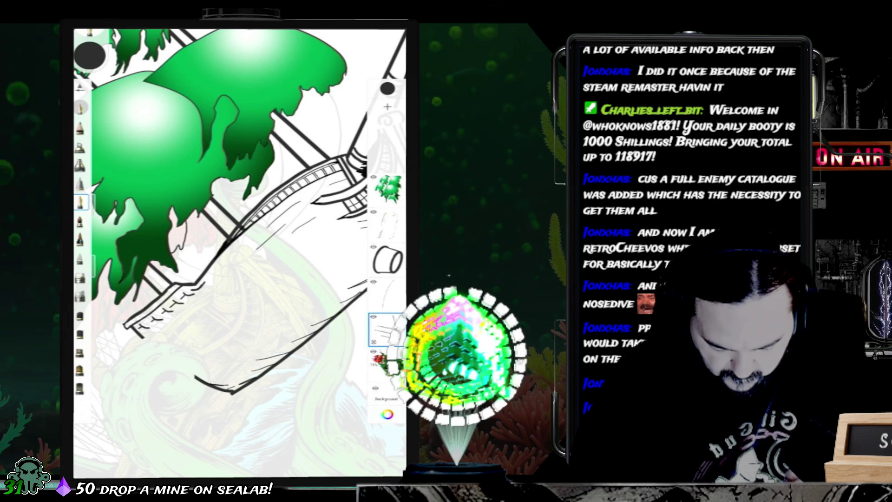
Step: Adjust the brush size, try a short diagonal stroke below the hull, and undo it
{"action": "left_click", "coordinate": [99, 204]}
{"action": "left_click_drag", "start_coordinate": [157, 338], "coordinate": [194, 361]}
{"action": "key", "text": "ctrl+z"}
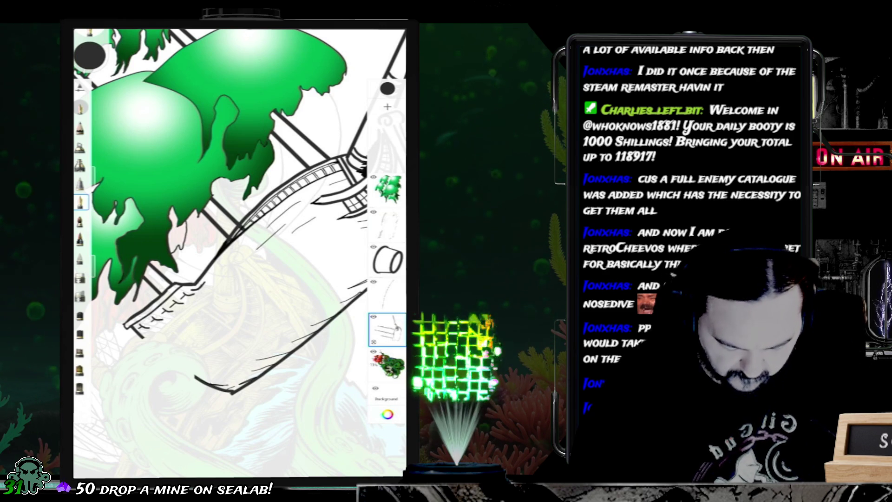
{"action": "scroll", "coordinate": [232, 209], "scroll_direction": "up", "scroll_amount": 5}
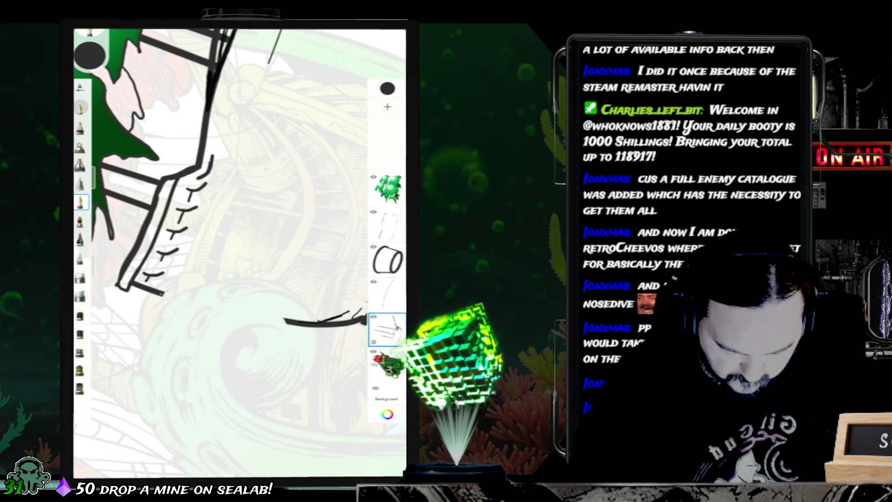
Step: Extend the bottom rail stroke and ink the left hull line, closing its gap
{"action": "left_click_drag", "start_coordinate": [173, 293], "coordinate": [183, 295]}
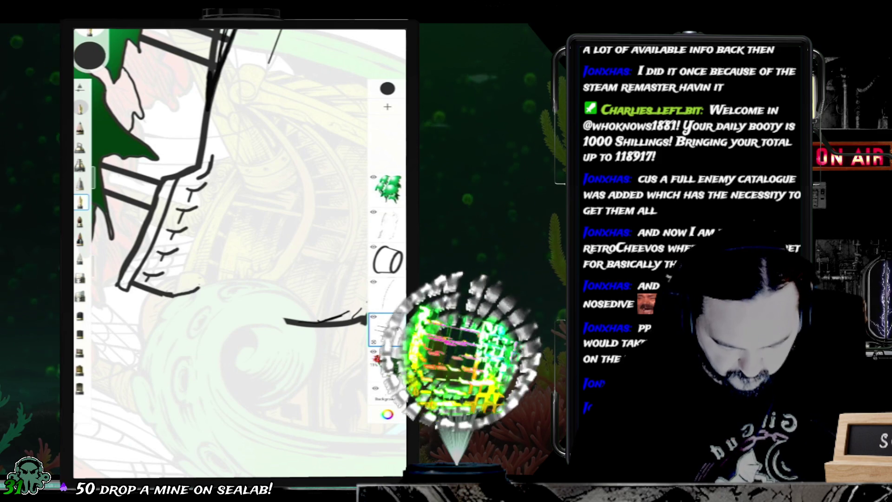
{"action": "scroll", "coordinate": [240, 251], "scroll_direction": "down", "scroll_amount": 5}
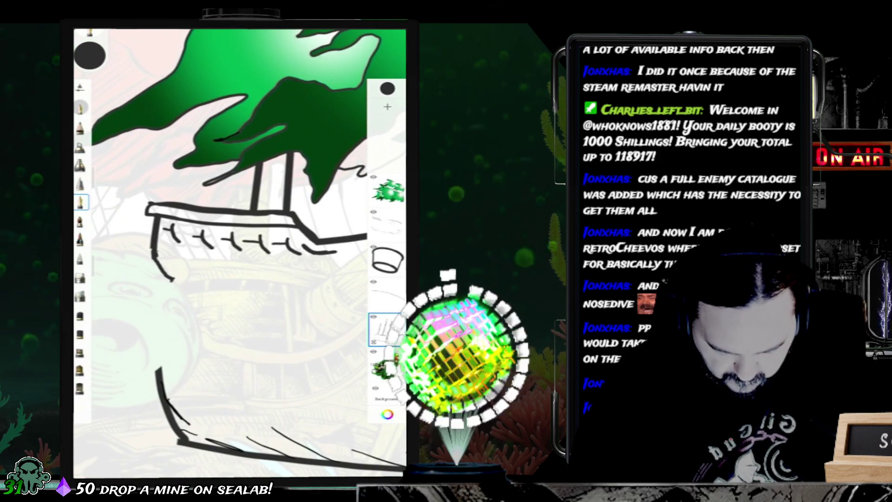
{"action": "left_click_drag", "start_coordinate": [157, 339], "coordinate": [156, 368]}
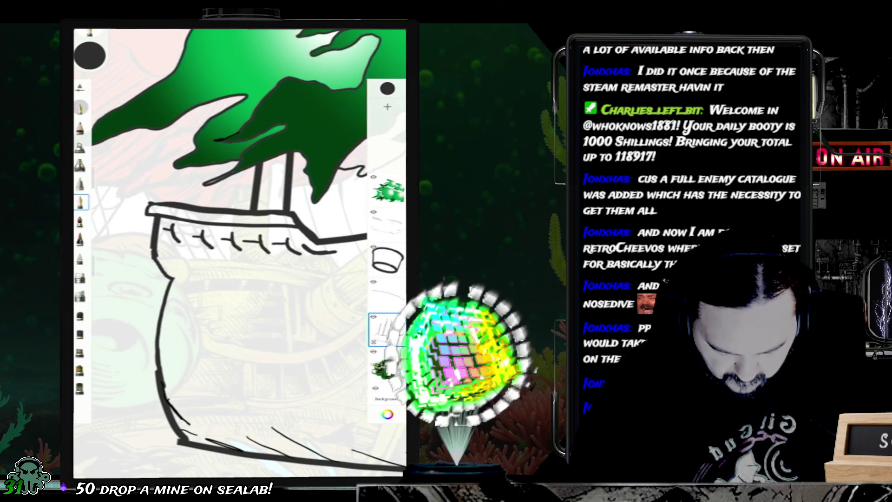
{"action": "left_click_drag", "start_coordinate": [156, 338], "coordinate": [176, 278]}
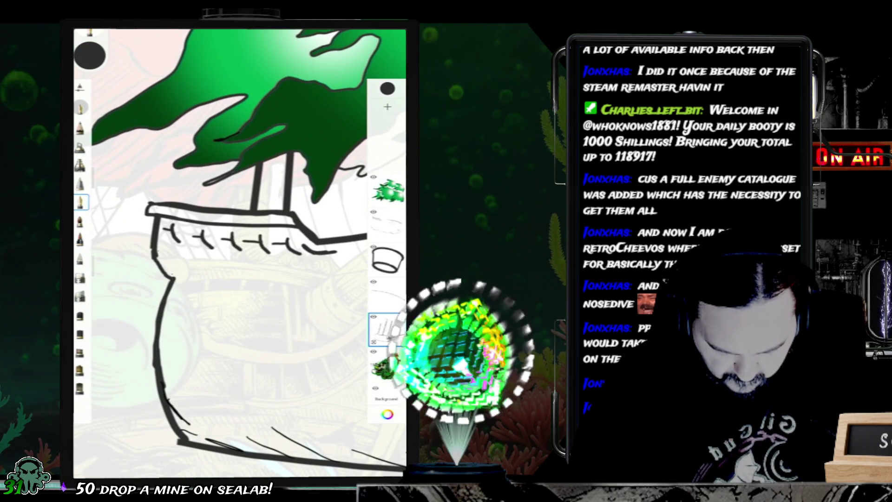
Step: With the eraser brush, erase and redraw the broken lower hull section, undoing a stray scribble
{"action": "left_click", "coordinate": [80, 277]}
{"action": "left_click_drag", "start_coordinate": [157, 375], "coordinate": [165, 397]}
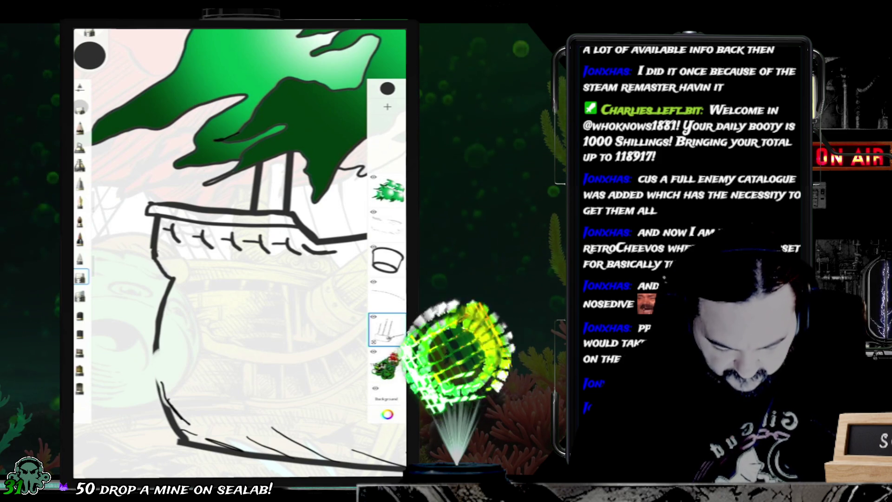
{"action": "left_click_drag", "start_coordinate": [154, 350], "coordinate": [167, 405]}
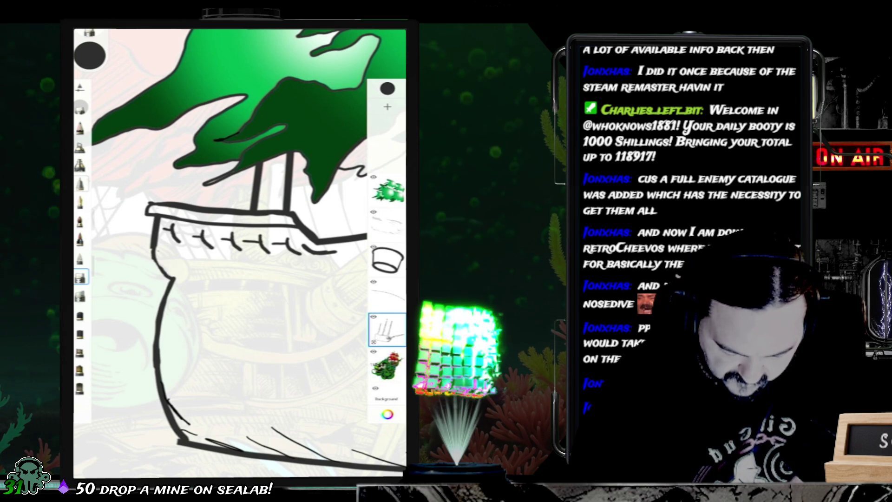
{"action": "mouse_move", "coordinate": [200, 288]}
{"action": "left_mouse_down"}
{"action": "mouse_move", "coordinate": [242, 299]}
{"action": "mouse_move", "coordinate": [294, 341]}
{"action": "left_mouse_up"}
{"action": "key", "text": "ctrl+z"}
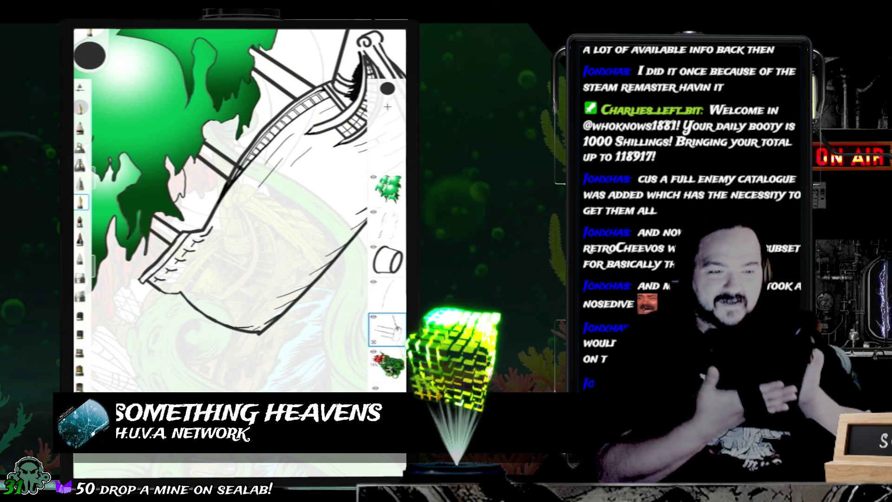
{"action": "scroll", "coordinate": [239, 209], "scroll_direction": "down", "scroll_amount": 5}
{"action": "left_click_drag", "start_coordinate": [239, 209], "coordinate": [228, 228]}
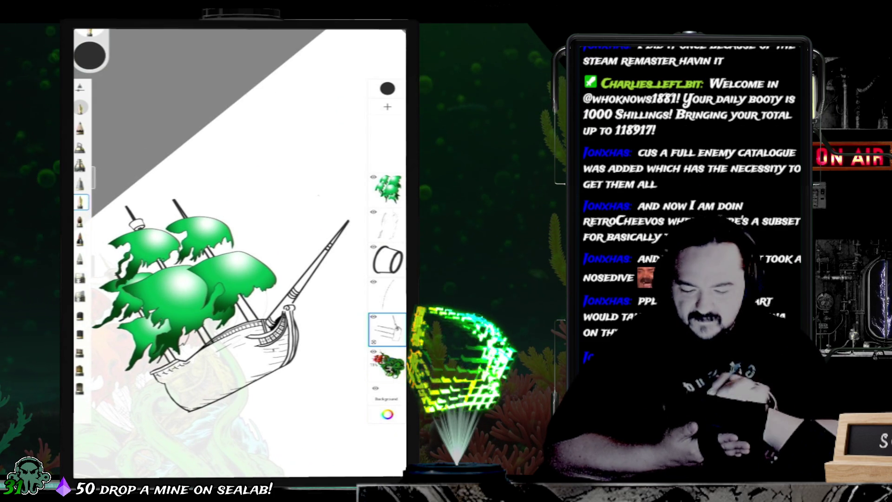
{"action": "scroll", "coordinate": [232, 279], "scroll_direction": "up", "scroll_amount": 5}
{"action": "scroll", "coordinate": [232, 255], "scroll_direction": "down", "scroll_amount": 5}
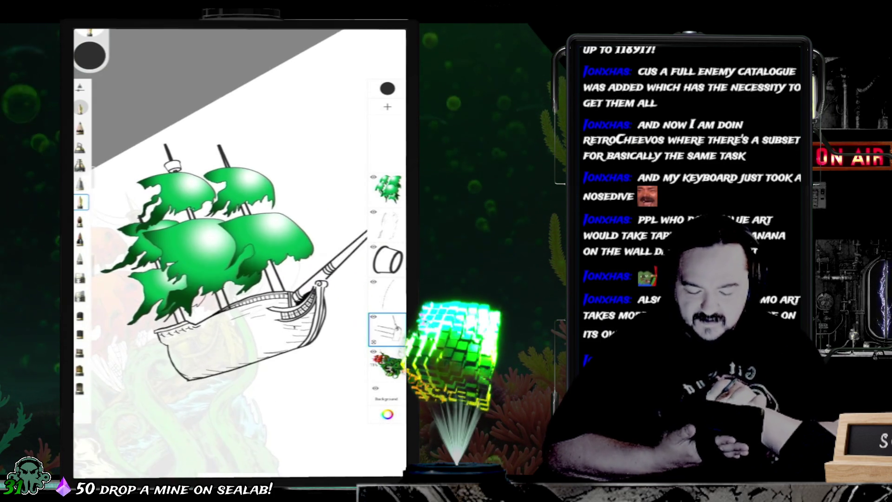
{"action": "scroll", "coordinate": [233, 255], "scroll_direction": "up", "scroll_amount": 5}
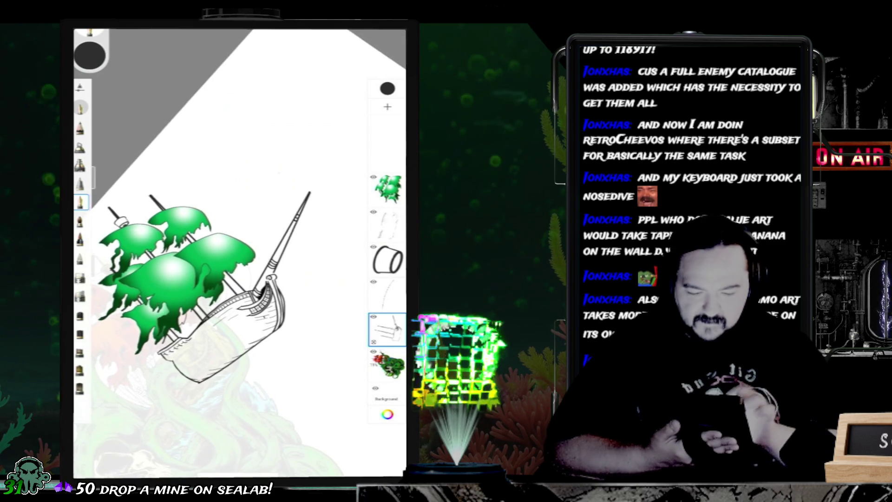
{"action": "scroll", "coordinate": [232, 256], "scroll_direction": "up", "scroll_amount": 5}
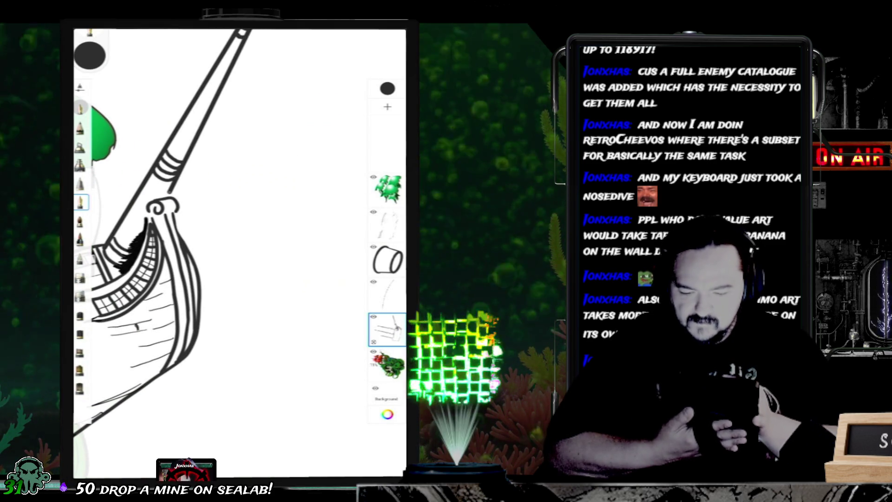
{"action": "scroll", "coordinate": [209, 232], "scroll_direction": "up", "scroll_amount": 3}
{"action": "scroll", "coordinate": [185, 256], "scroll_direction": "down", "scroll_amount": 2}
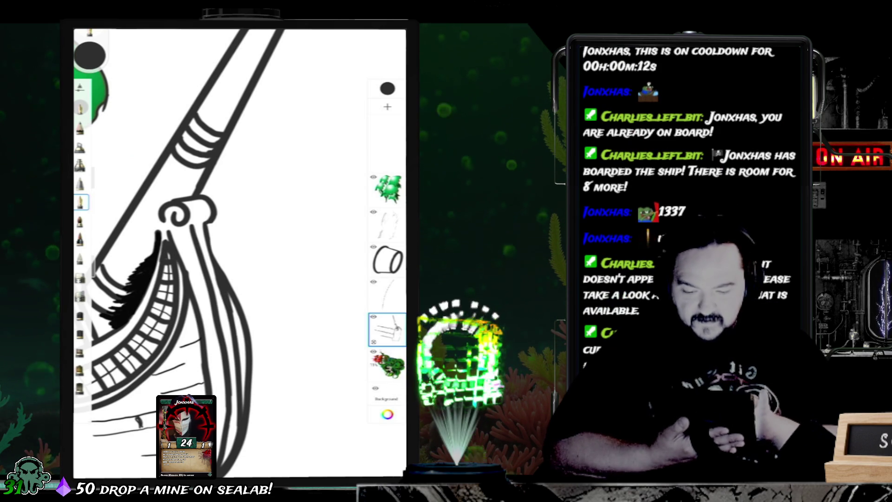
{"action": "scroll", "coordinate": [240, 253], "scroll_direction": "down", "scroll_amount": 3}
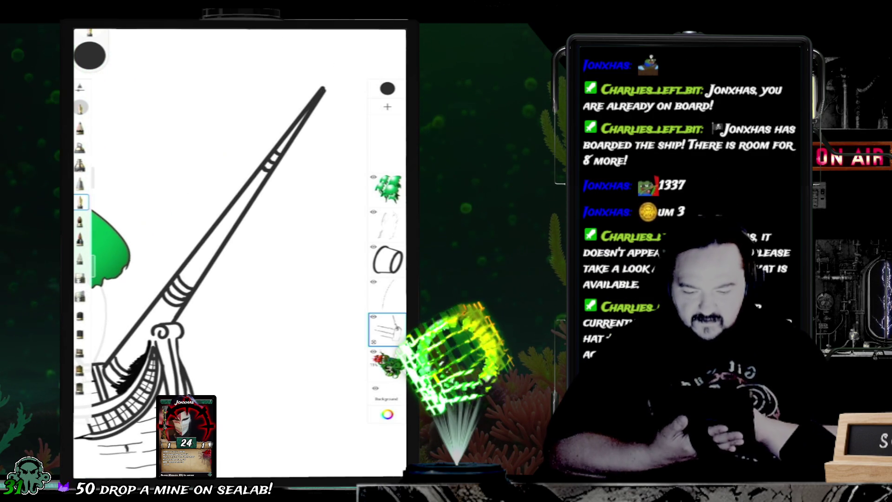
{"action": "scroll", "coordinate": [239, 253], "scroll_direction": "up", "scroll_amount": 3}
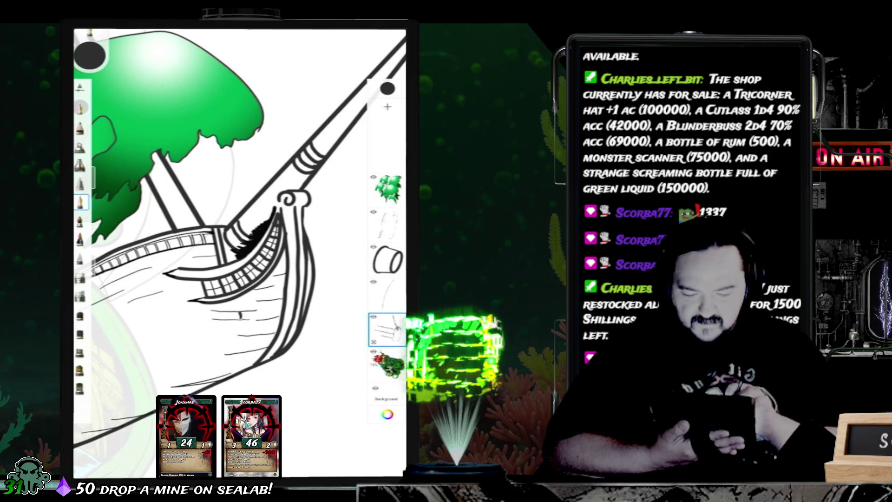
{"action": "scroll", "coordinate": [239, 253], "scroll_direction": "down", "scroll_amount": 5}
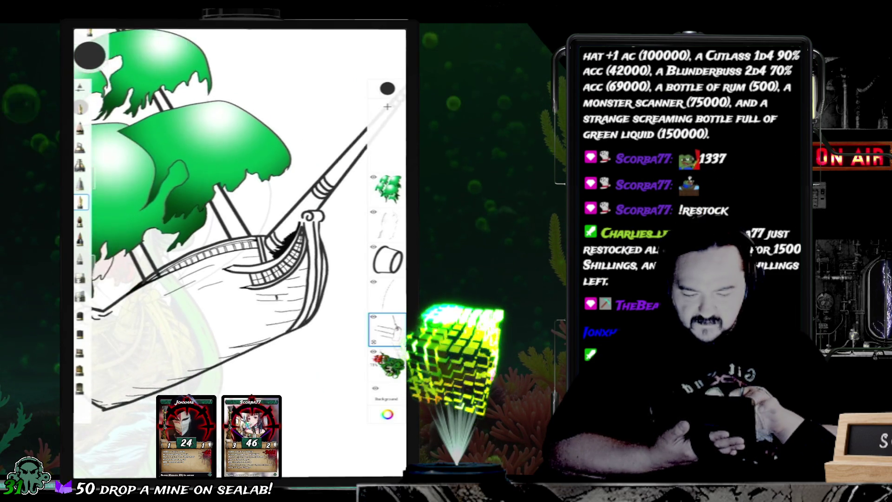
{"action": "scroll", "coordinate": [240, 253], "scroll_direction": "up", "scroll_amount": 5}
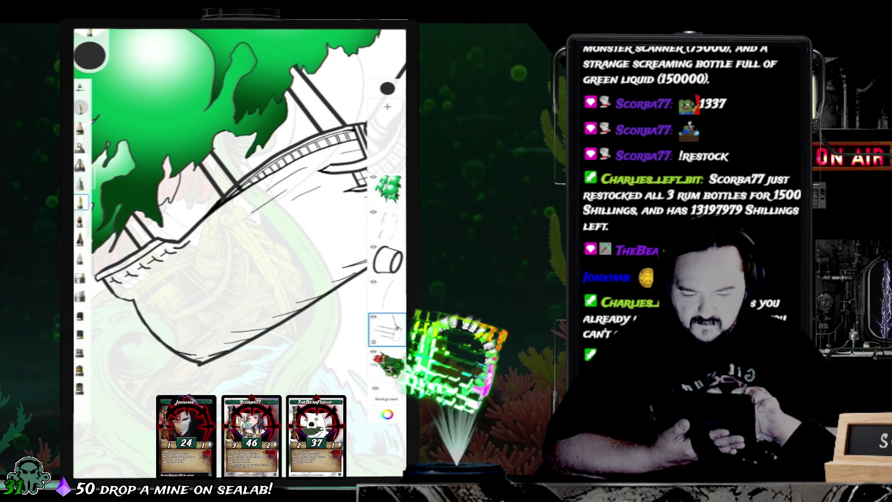
{"action": "scroll", "coordinate": [240, 253], "scroll_direction": "up", "scroll_amount": 5}
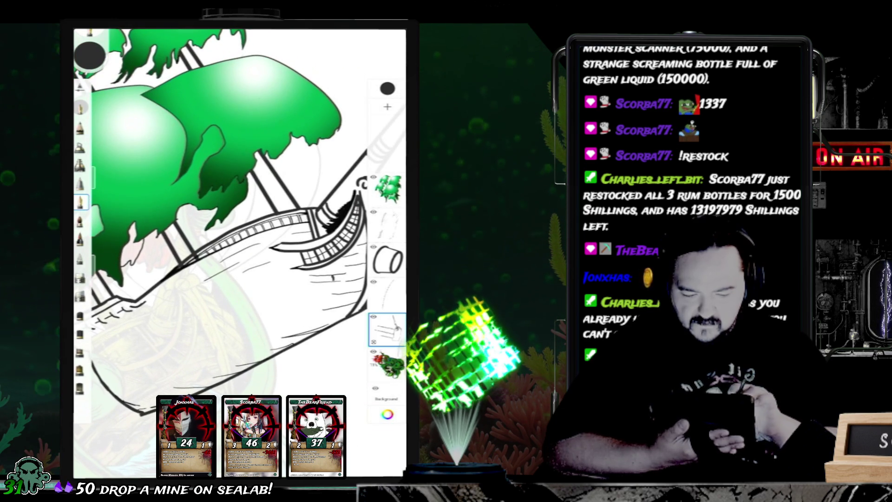
{"action": "scroll", "coordinate": [240, 253], "scroll_direction": "up", "scroll_amount": 5}
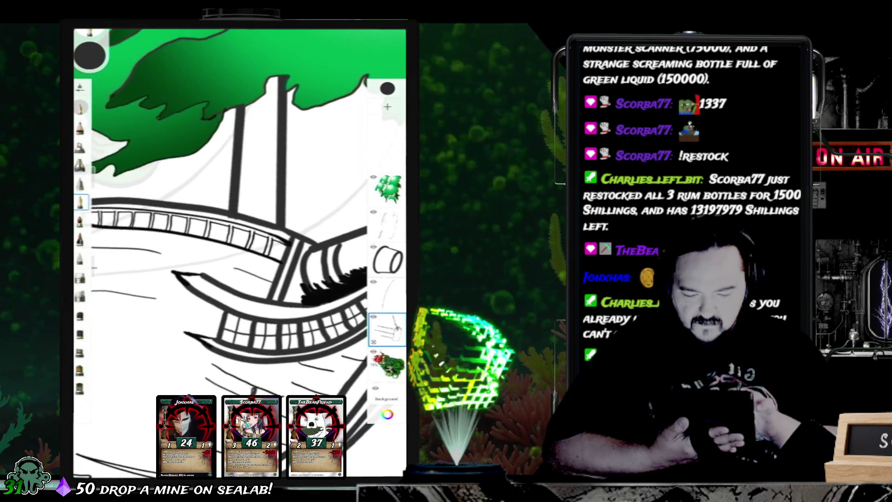
{"action": "scroll", "coordinate": [239, 254], "scroll_direction": "up", "scroll_amount": 5}
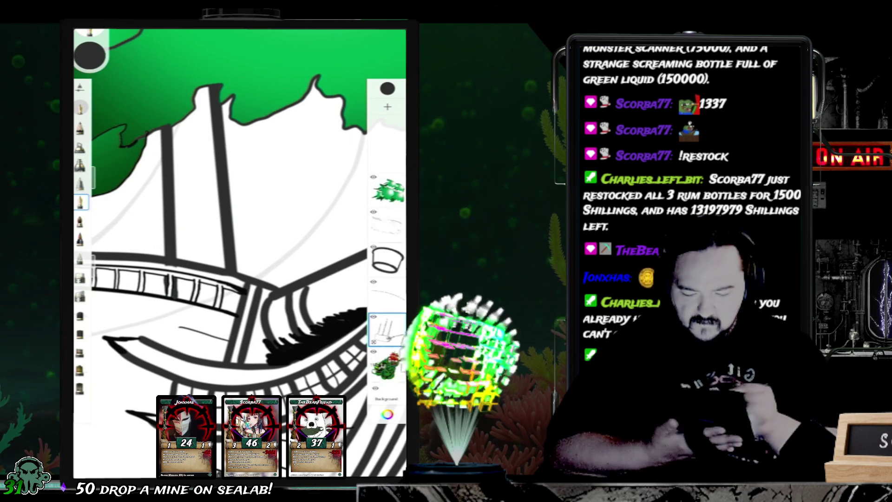
Step: Set the brush size to 8.2 and zoom in on the hull ladder at the bow
{"action": "left_click_drag", "start_coordinate": [239, 232], "coordinate": [199, 288]}
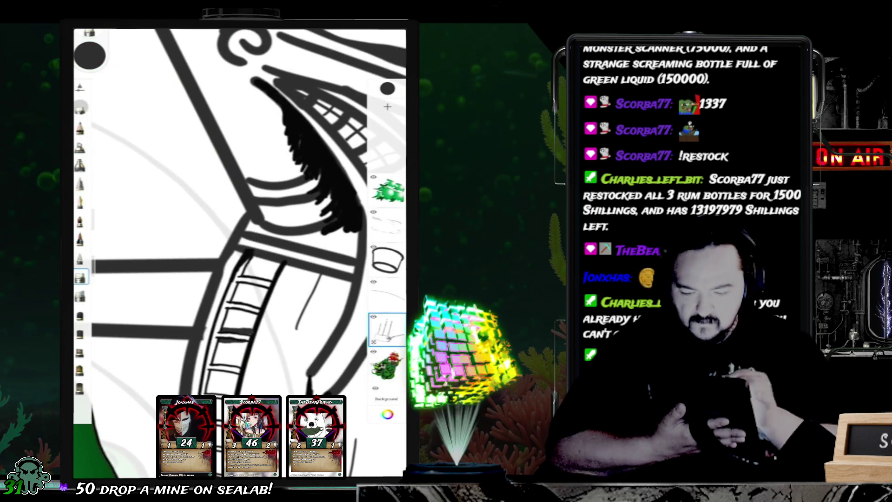
{"action": "left_click_drag", "start_coordinate": [99, 225], "coordinate": [99, 225]}
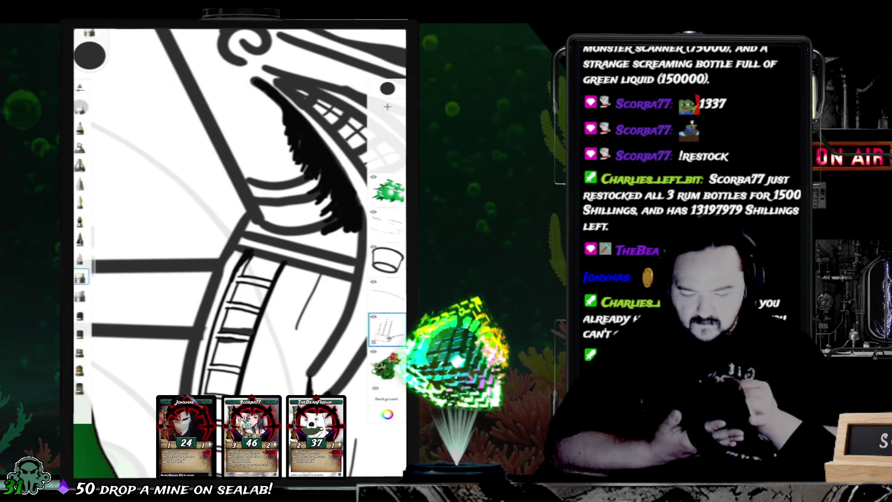
{"action": "mouse_move", "coordinate": [242, 251]}
{"action": "left_mouse_down"}
{"action": "mouse_move", "coordinate": [237, 212]}
{"action": "mouse_move", "coordinate": [286, 112]}
{"action": "left_mouse_up"}
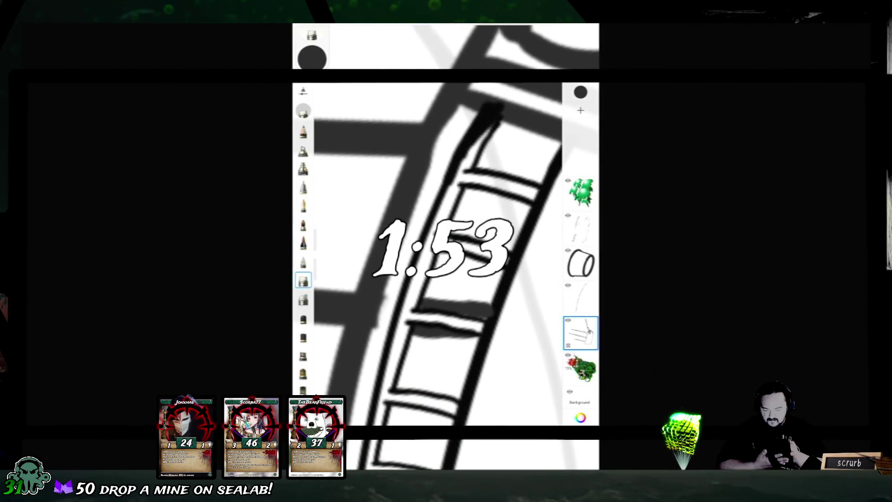
{"action": "left_click_drag", "start_coordinate": [319, 246], "coordinate": [320, 227]}
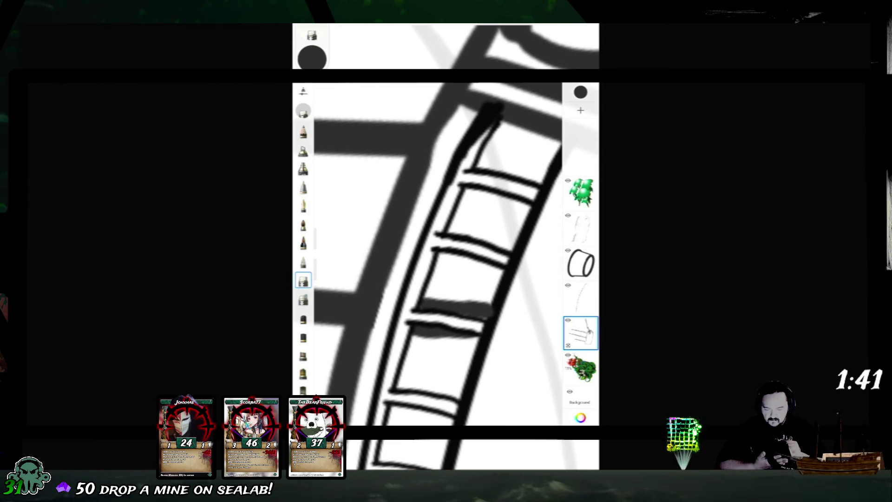
Step: Rotate and zoom the view to centre the ladder and frame the bridge railing
{"action": "left_click_drag", "start_coordinate": [488, 112], "coordinate": [464, 204]}
{"action": "scroll", "coordinate": [446, 250], "scroll_direction": "down", "scroll_amount": 5}
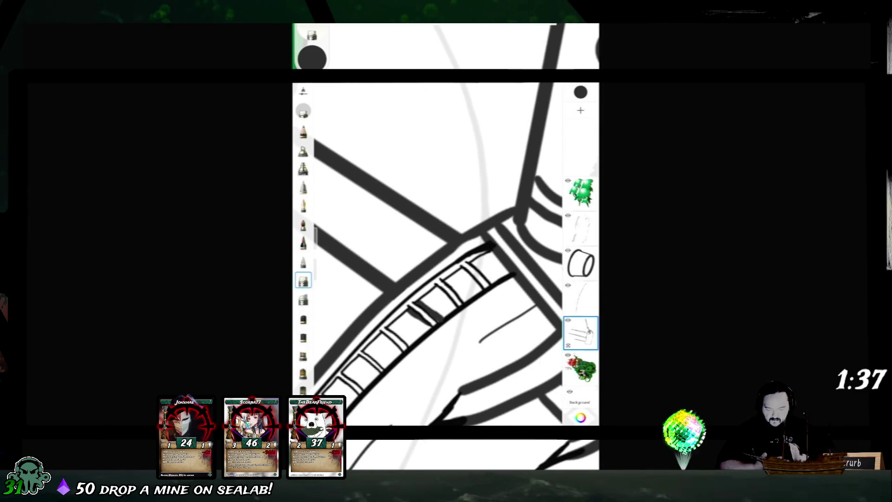
{"action": "mouse_move", "coordinate": [418, 233]}
{"action": "left_mouse_down"}
{"action": "mouse_move", "coordinate": [446, 219]}
{"action": "mouse_move", "coordinate": [427, 195]}
{"action": "mouse_move", "coordinate": [441, 232]}
{"action": "mouse_move", "coordinate": [418, 269]}
{"action": "mouse_move", "coordinate": [432, 260]}
{"action": "left_mouse_up"}
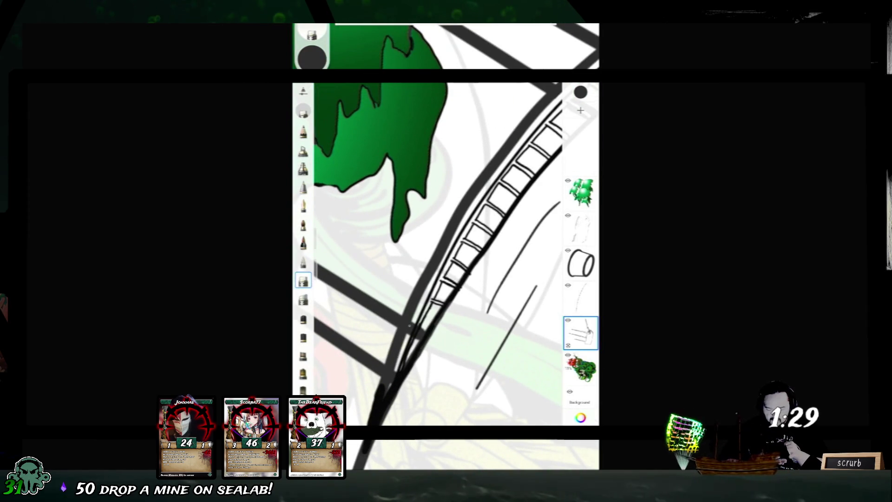
{"action": "left_click_drag", "start_coordinate": [432, 260], "coordinate": [427, 176]}
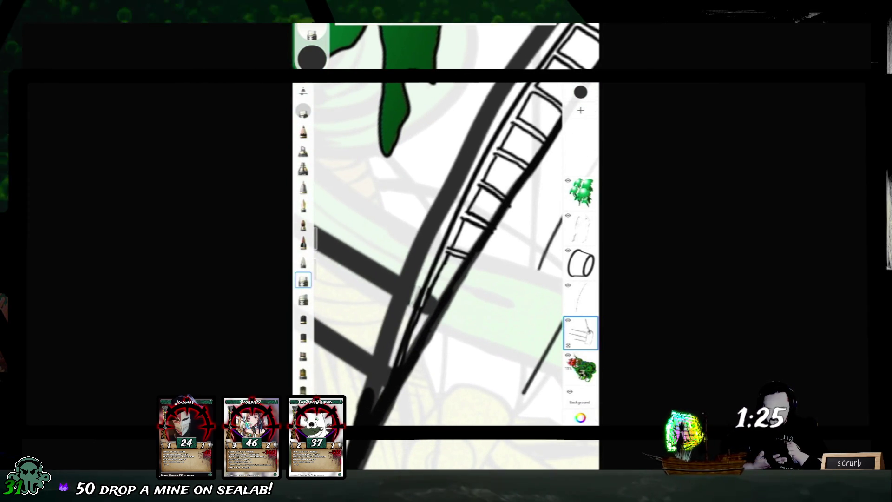
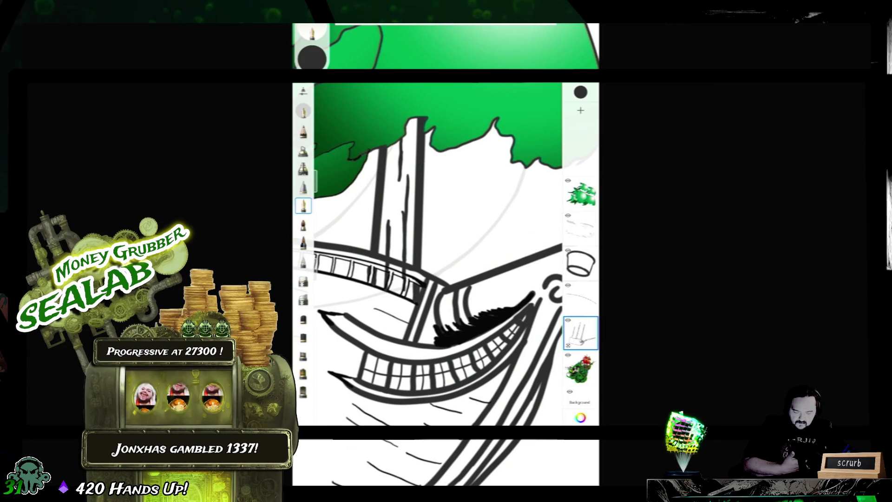
Step: Set the brush to 3.1 and ink fine wood-grain strokes along the right and left masts
{"action": "scroll", "coordinate": [418, 260], "scroll_direction": "up", "scroll_amount": 5}
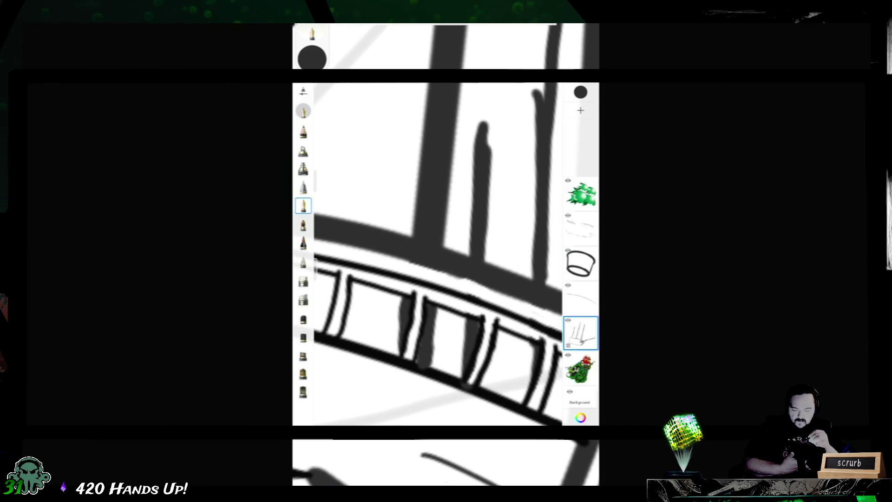
{"action": "left_click_drag", "start_coordinate": [320, 179], "coordinate": [321, 207]}
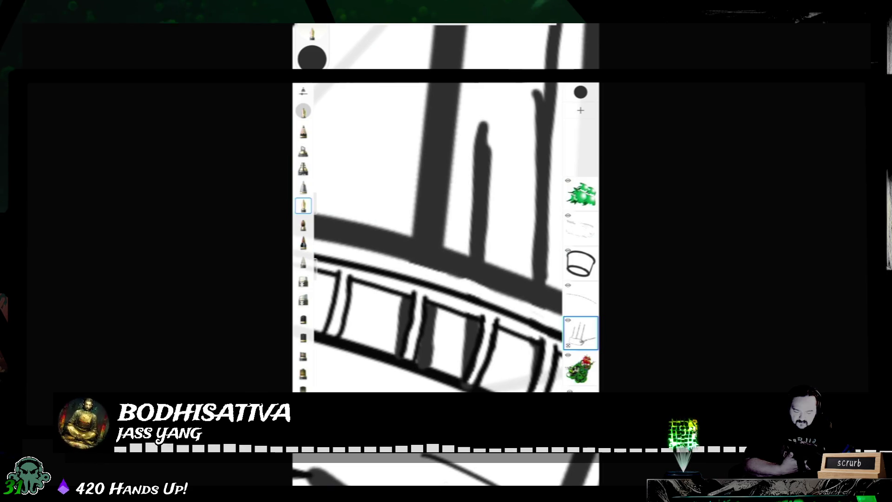
{"action": "scroll", "coordinate": [428, 237], "scroll_direction": "down", "scroll_amount": 5}
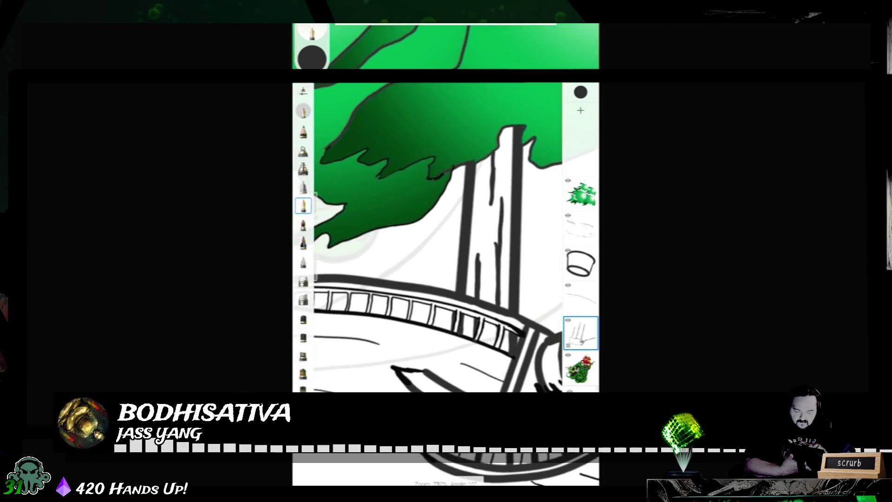
{"action": "left_click_drag", "start_coordinate": [484, 187], "coordinate": [477, 227]}
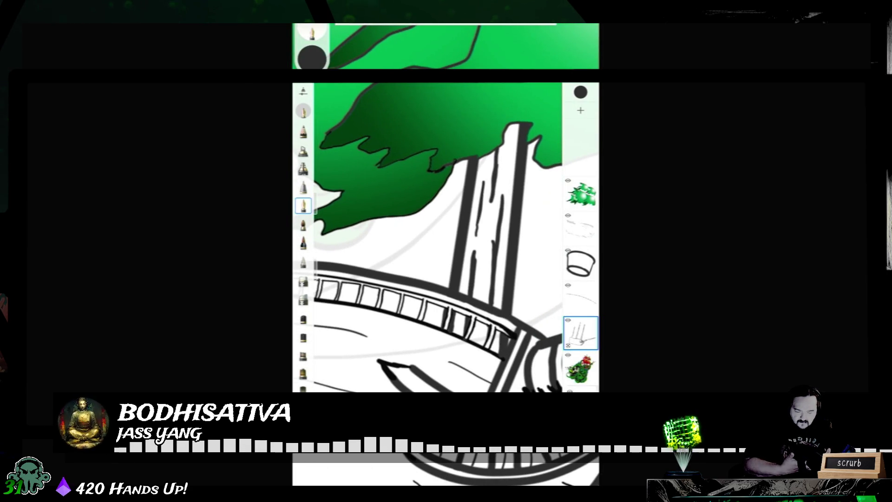
{"action": "scroll", "coordinate": [427, 237], "scroll_direction": "down", "scroll_amount": 5}
{"action": "left_click_drag", "start_coordinate": [398, 253], "coordinate": [395, 274]}
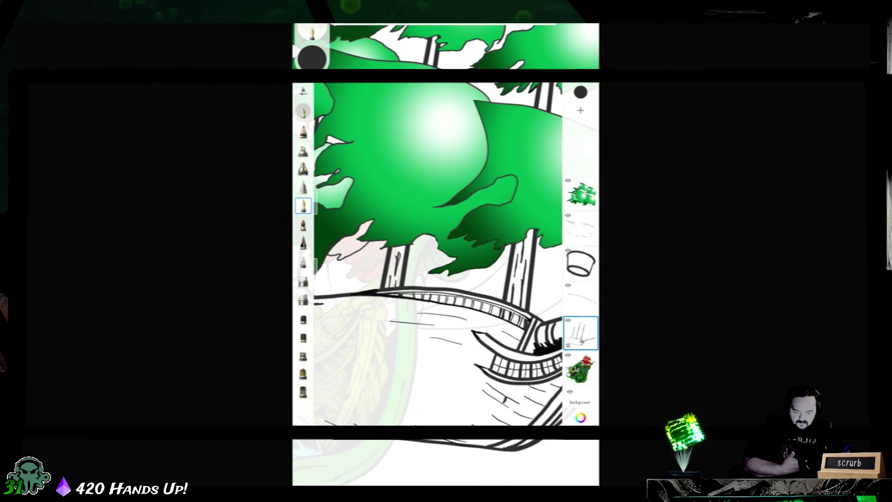
{"action": "scroll", "coordinate": [432, 254], "scroll_direction": "up", "scroll_amount": 3}
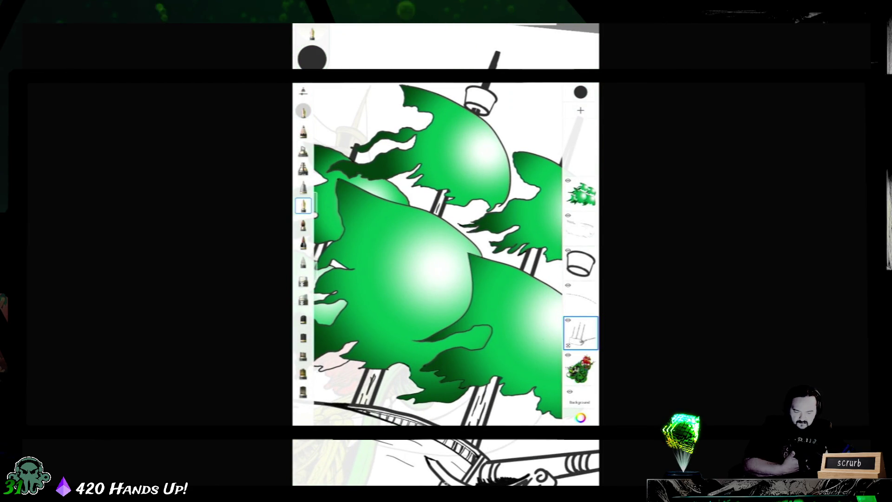
{"action": "scroll", "coordinate": [438, 254], "scroll_direction": "up", "scroll_amount": 2}
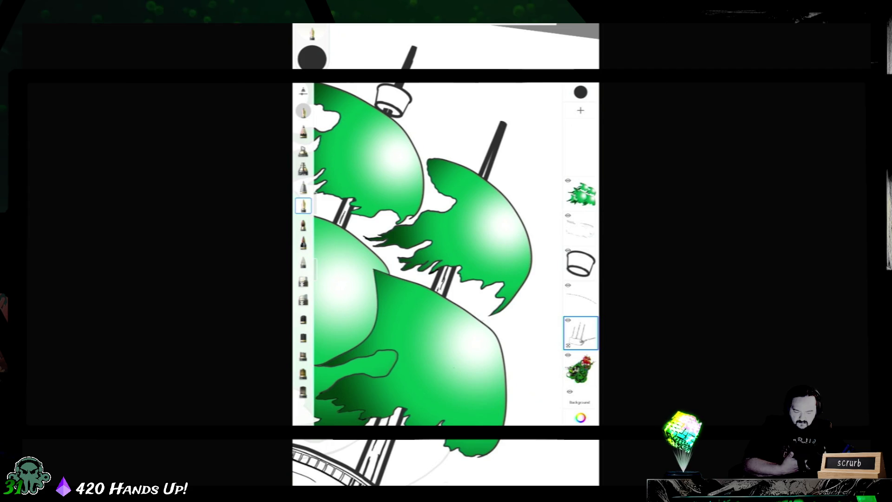
{"action": "scroll", "coordinate": [438, 254], "scroll_direction": "down", "scroll_amount": 3}
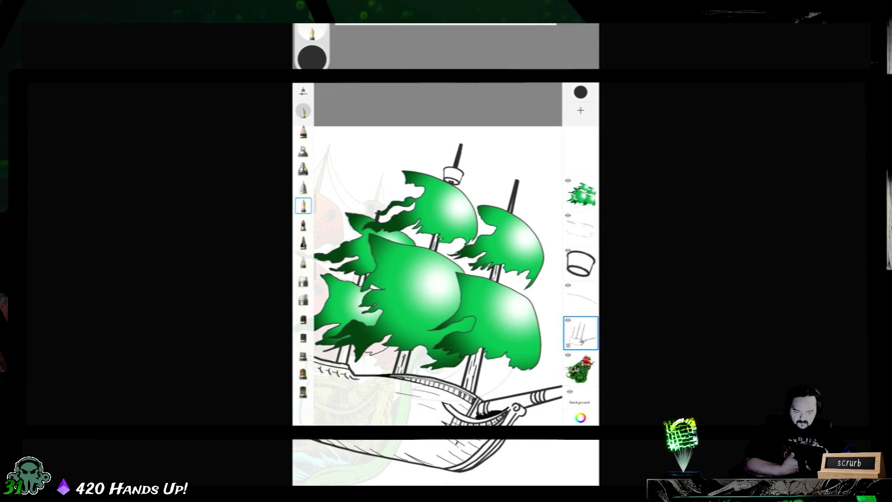
{"action": "scroll", "coordinate": [438, 254], "scroll_direction": "up", "scroll_amount": 5}
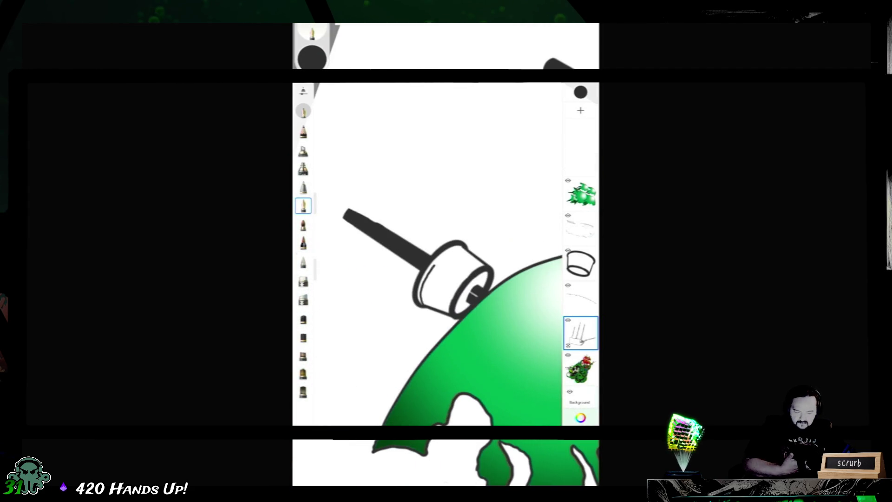
Step: Draw vertical plank lines on the crow's nest, undo two, and redraw one on its right
{"action": "scroll", "coordinate": [438, 254], "scroll_direction": "up", "scroll_amount": 2}
{"action": "scroll", "coordinate": [438, 254], "scroll_direction": "up", "scroll_amount": 3}
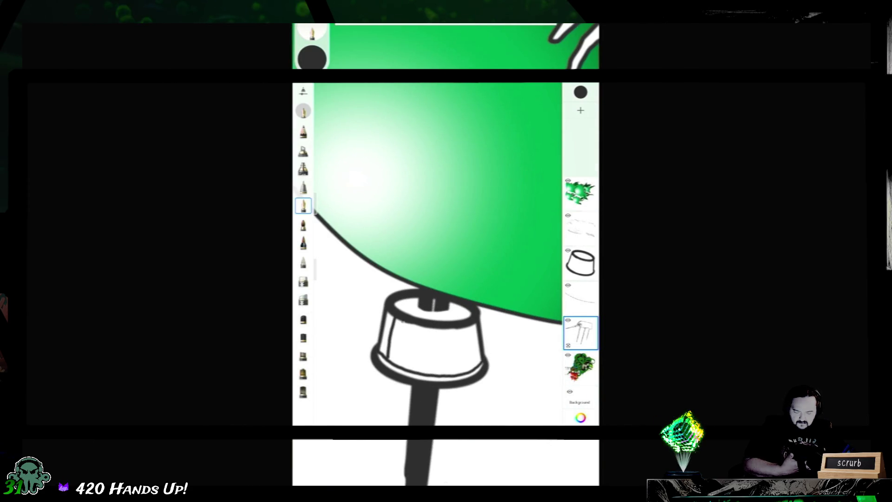
{"action": "left_click_drag", "start_coordinate": [405, 324], "coordinate": [397, 365]}
{"action": "mouse_move", "coordinate": [411, 334]}
{"action": "left_mouse_down"}
{"action": "mouse_move", "coordinate": [404, 373]}
{"action": "mouse_move", "coordinate": [417, 367]}
{"action": "left_mouse_up"}
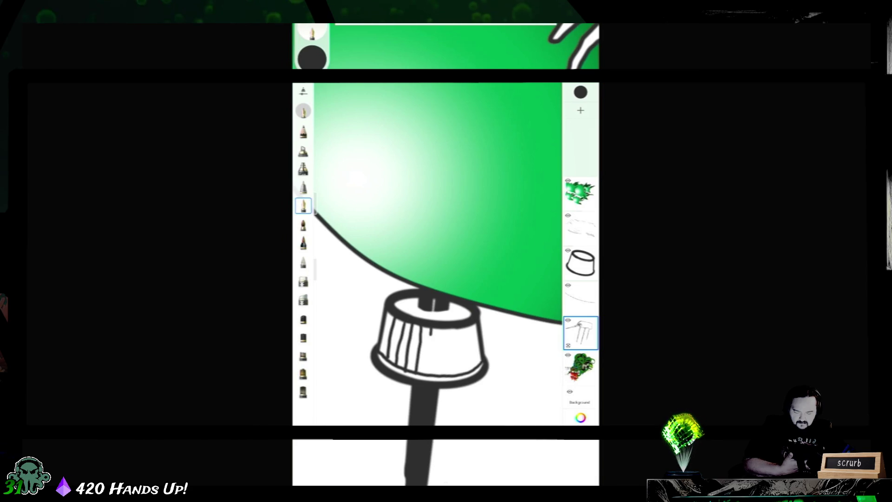
{"action": "left_click_drag", "start_coordinate": [440, 335], "coordinate": [438, 365]}
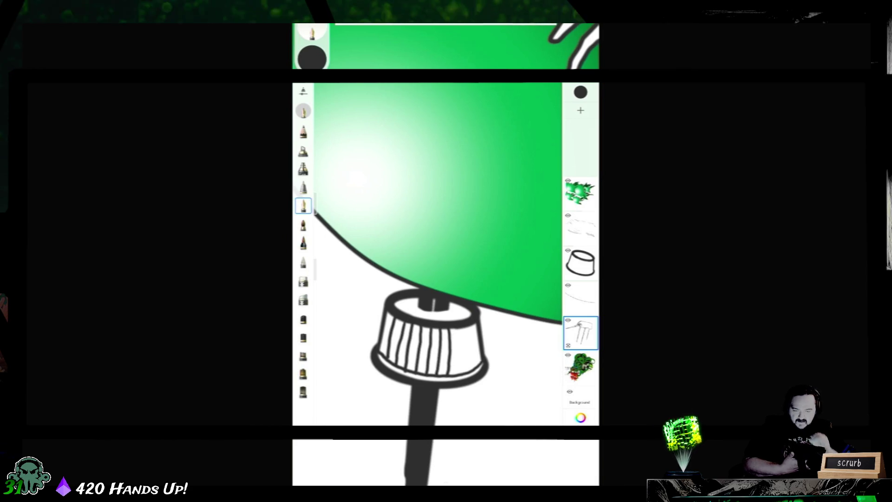
{"action": "key", "text": "ctrl+z"}
{"action": "key", "text": "ctrl+z"}
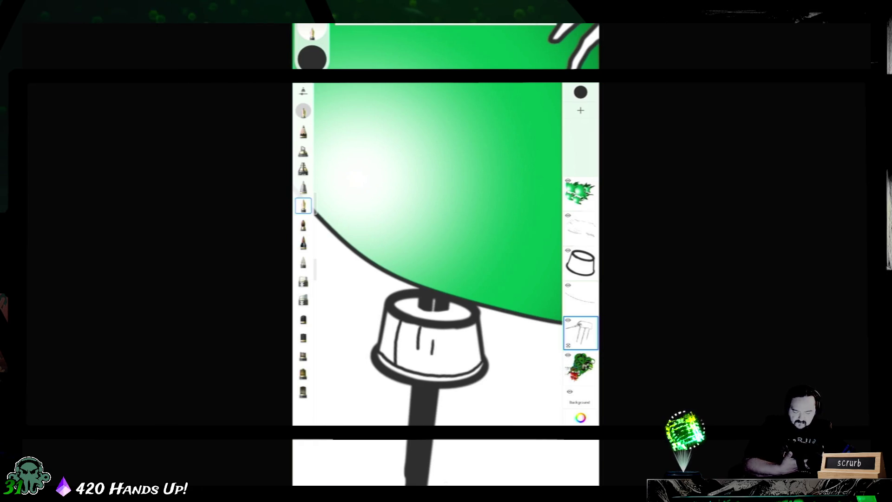
{"action": "mouse_move", "coordinate": [465, 331]}
{"action": "left_mouse_down"}
{"action": "mouse_move", "coordinate": [464, 343]}
{"action": "mouse_move", "coordinate": [458, 299]}
{"action": "mouse_move", "coordinate": [428, 249]}
{"action": "mouse_move", "coordinate": [440, 251]}
{"action": "mouse_move", "coordinate": [454, 144]}
{"action": "mouse_move", "coordinate": [479, 49]}
{"action": "mouse_move", "coordinate": [516, 70]}
{"action": "mouse_move", "coordinate": [442, 279]}
{"action": "mouse_move", "coordinate": [444, 130]}
{"action": "left_mouse_up"}
{"action": "left_click_drag", "start_coordinate": [441, 232], "coordinate": [445, 325]}
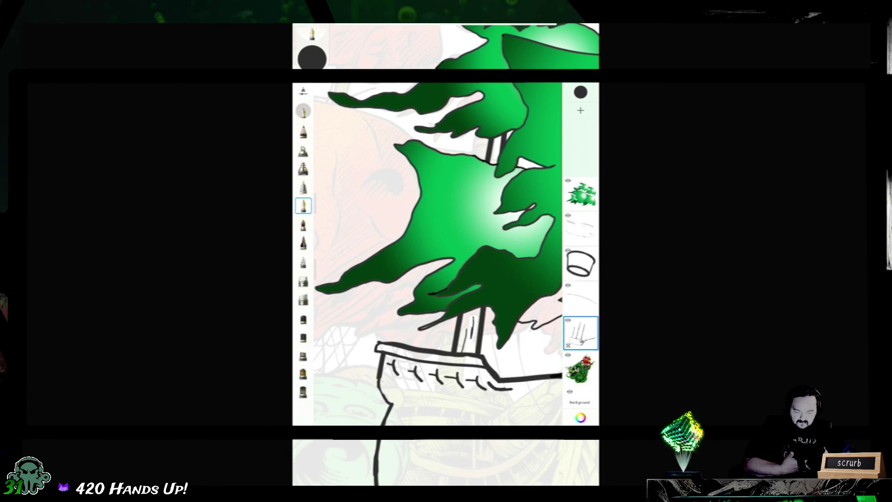
{"action": "scroll", "coordinate": [440, 254], "scroll_direction": "down", "scroll_amount": 3}
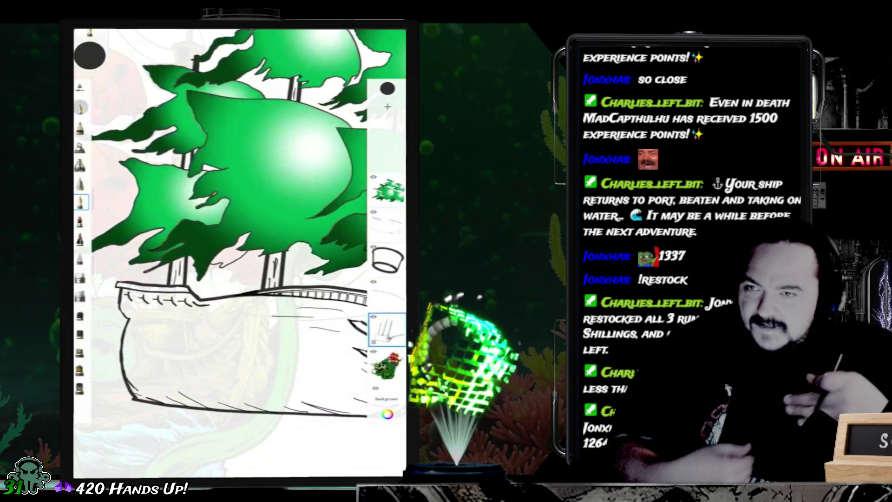
{"action": "scroll", "coordinate": [209, 209], "scroll_direction": "up", "scroll_amount": 5}
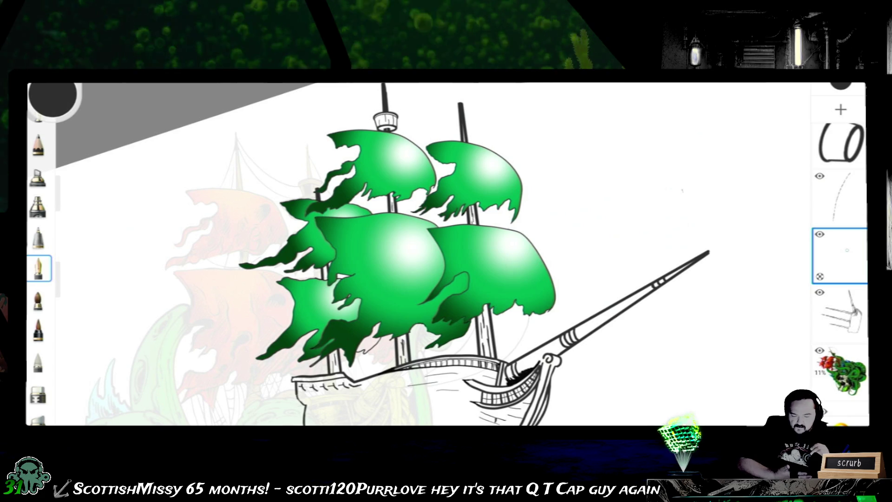
Step: Try out curved rigging lines right of the sails, undoing the unwanted ones
{"action": "left_click_drag", "start_coordinate": [614, 102], "coordinate": [562, 251]}
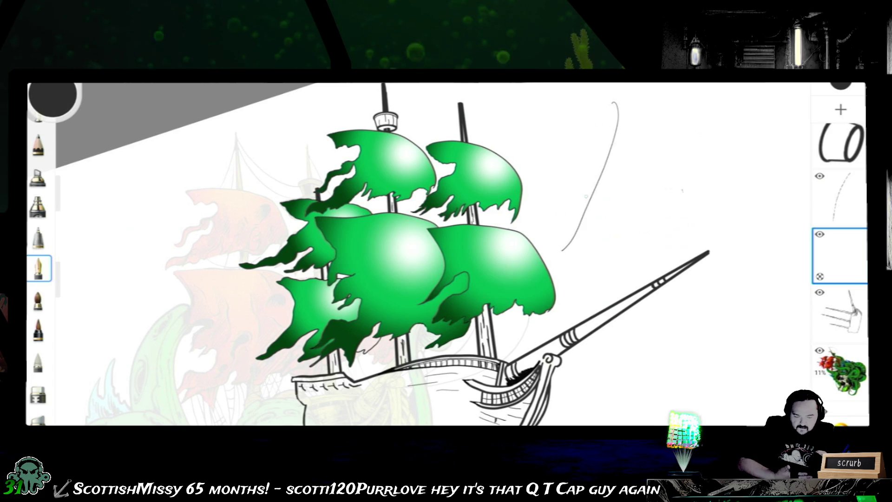
{"action": "key", "text": "ctrl+z"}
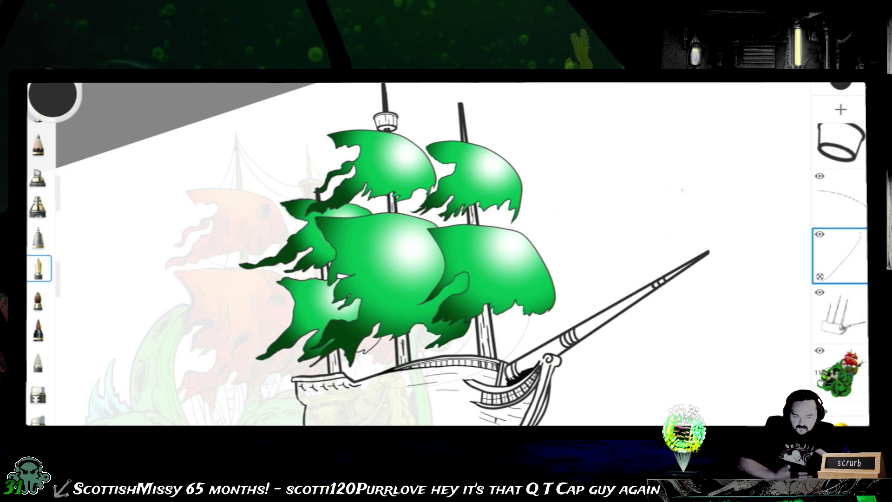
{"action": "left_click_drag", "start_coordinate": [656, 108], "coordinate": [599, 249]}
{"action": "left_click_drag", "start_coordinate": [627, 85], "coordinate": [604, 196]}
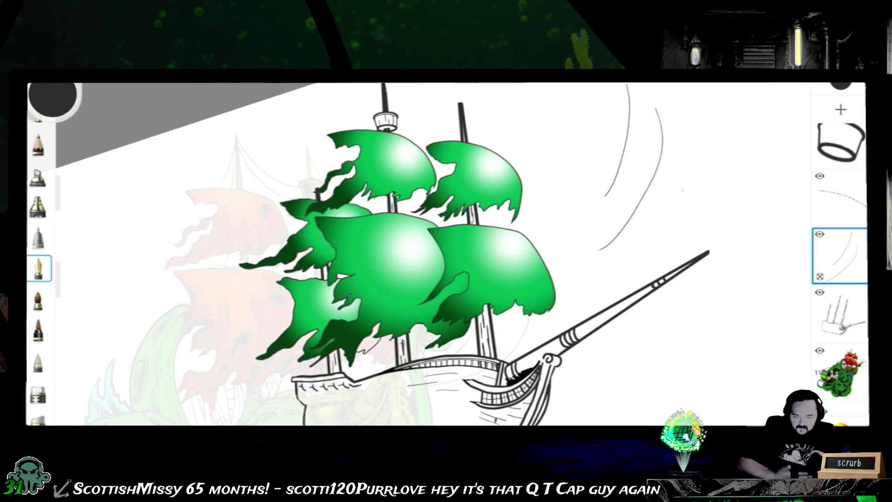
{"action": "key", "text": "ctrl+z"}
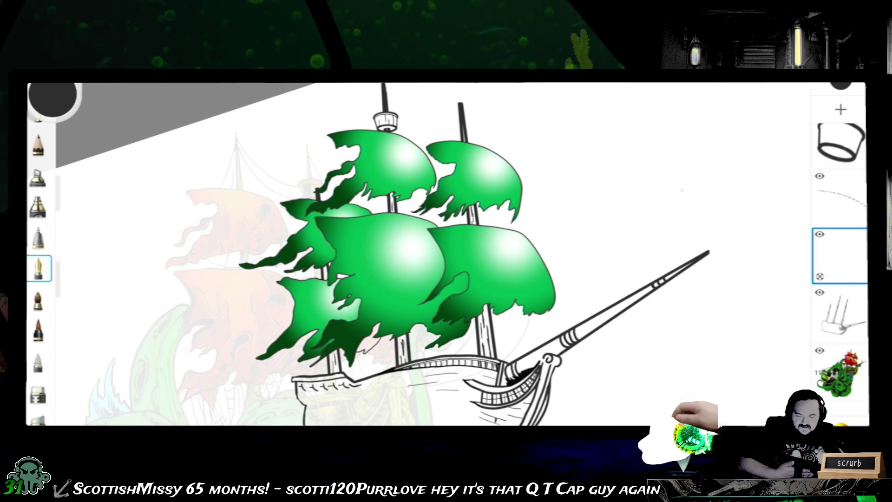
Step: Test an S-curve with Steady Stroke on, undo it, and shift the ship right of centre
{"action": "key", "text": "s"}
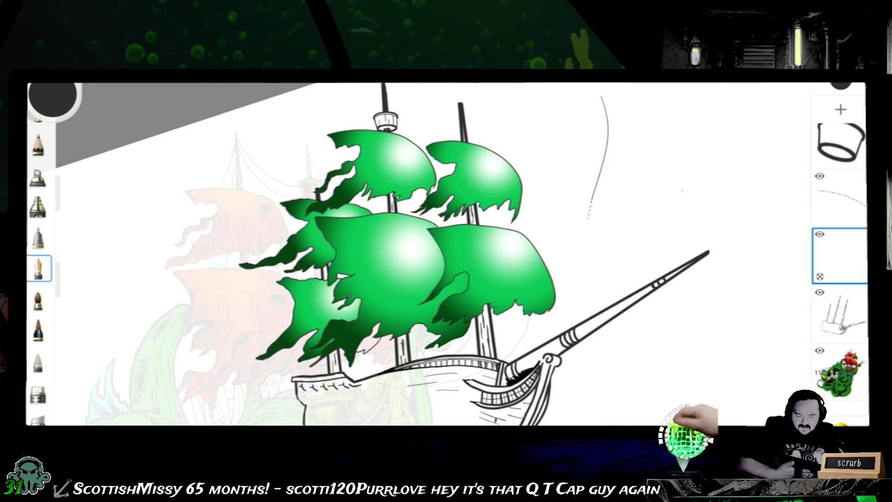
{"action": "left_click_drag", "start_coordinate": [674, 241], "coordinate": [671, 244]}
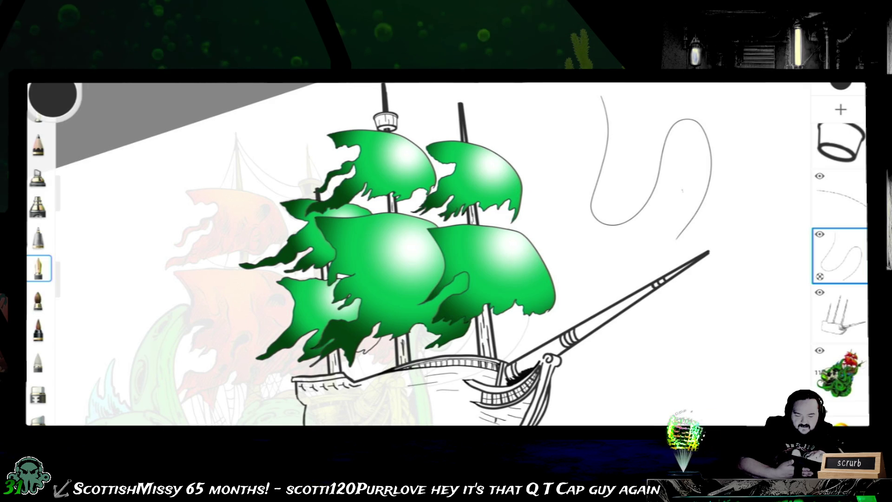
{"action": "key", "text": "ctrl+z"}
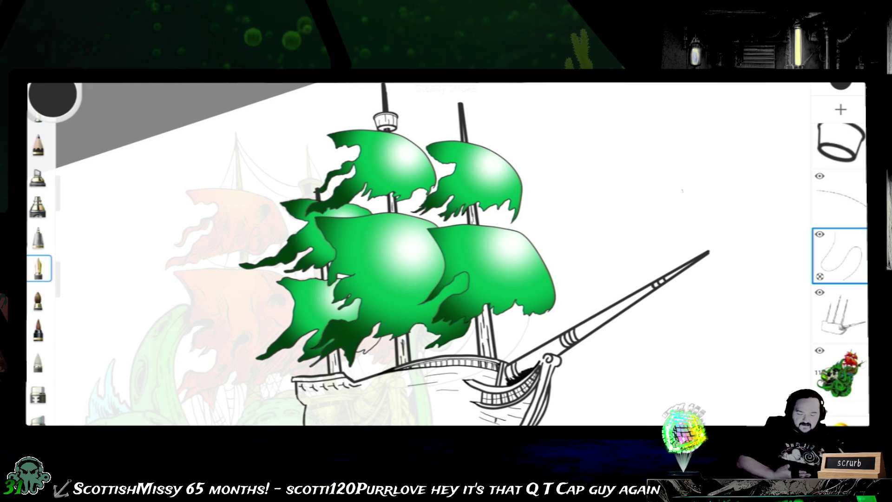
{"action": "left_click_drag", "start_coordinate": [418, 233], "coordinate": [527, 254]}
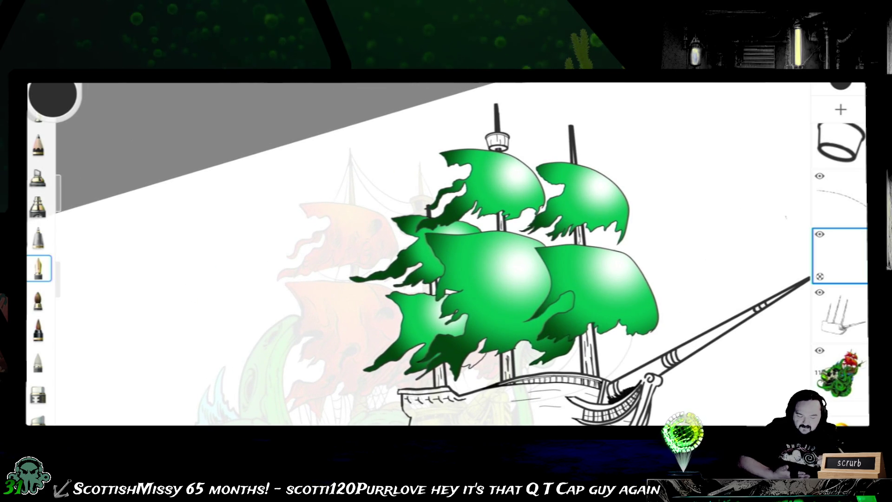
Step: Raise the opacity of the faded reference image layer
{"action": "left_click", "coordinate": [840, 371]}
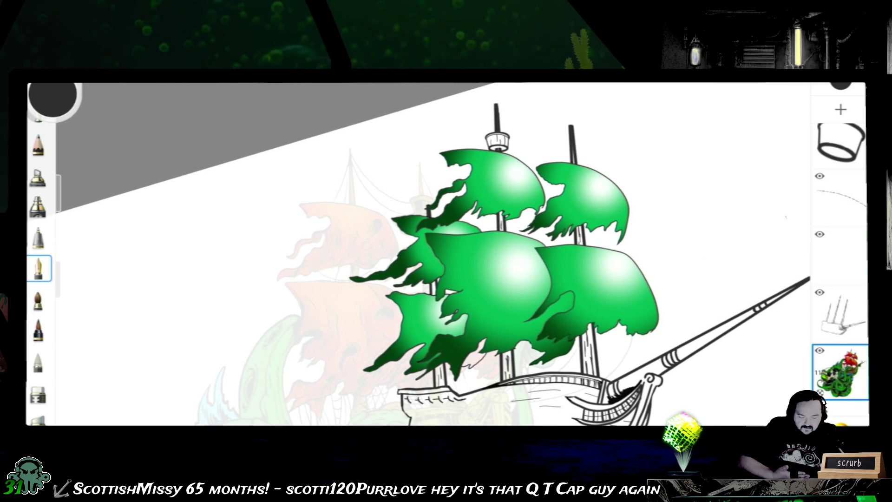
{"action": "left_click", "coordinate": [840, 372]}
{"action": "left_click_drag", "start_coordinate": [647, 339], "coordinate": [728, 340]}
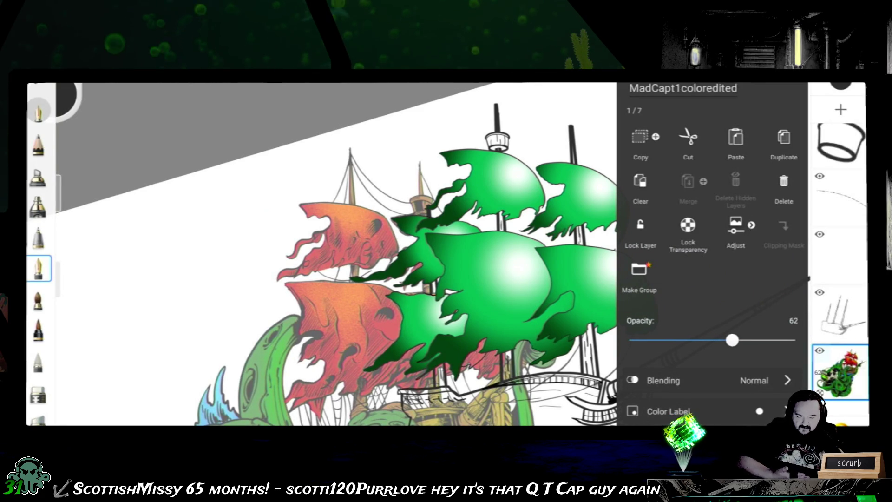
Step: Scale the reference image down and move it left of the green-sailed ship
{"action": "key", "text": "Tab"}
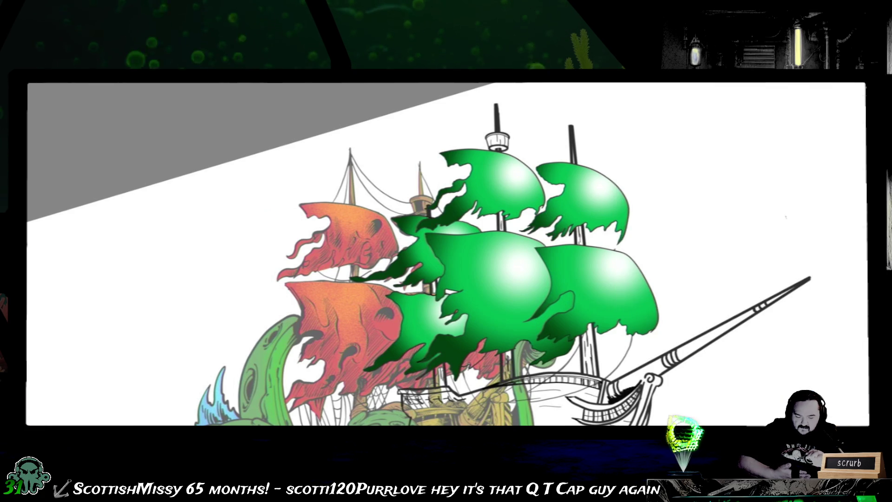
{"action": "mouse_move", "coordinate": [325, 302]}
{"action": "left_mouse_down"}
{"action": "mouse_move", "coordinate": [343, 284]}
{"action": "mouse_move", "coordinate": [274, 278]}
{"action": "mouse_move", "coordinate": [251, 297]}
{"action": "mouse_move", "coordinate": [223, 288]}
{"action": "left_mouse_up"}
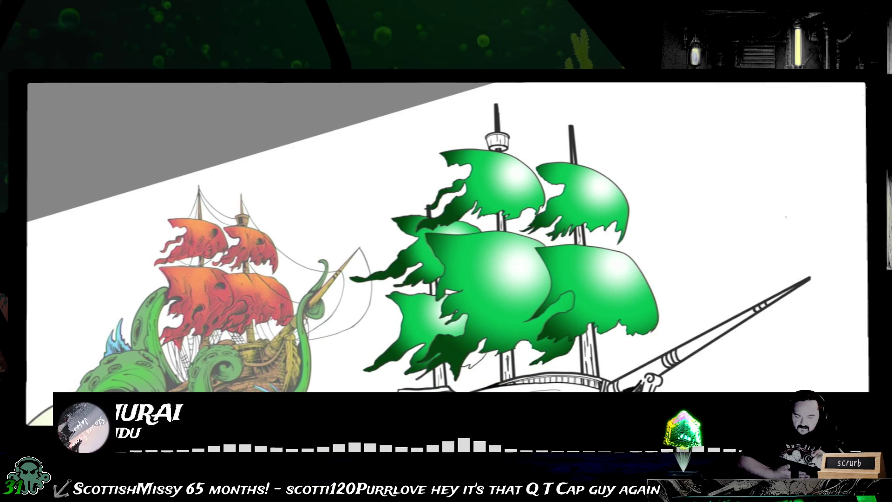
{"action": "key", "text": "Tab"}
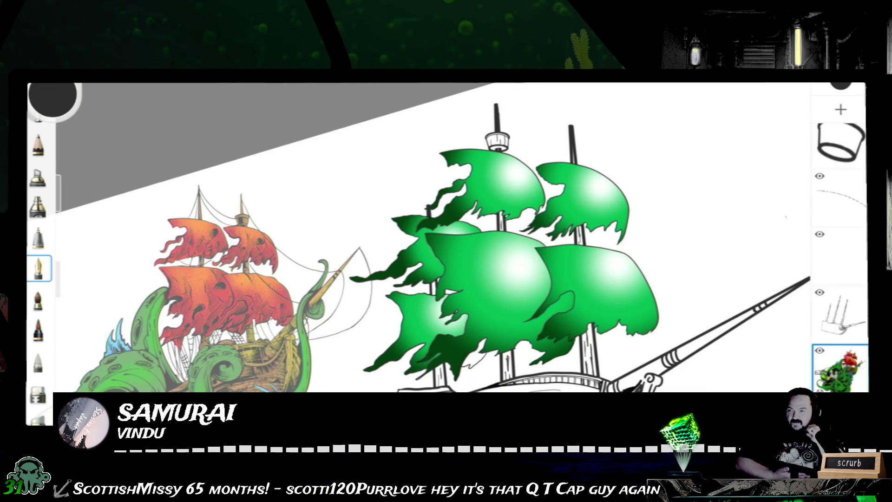
{"action": "left_click_drag", "start_coordinate": [465, 232], "coordinate": [516, 204]}
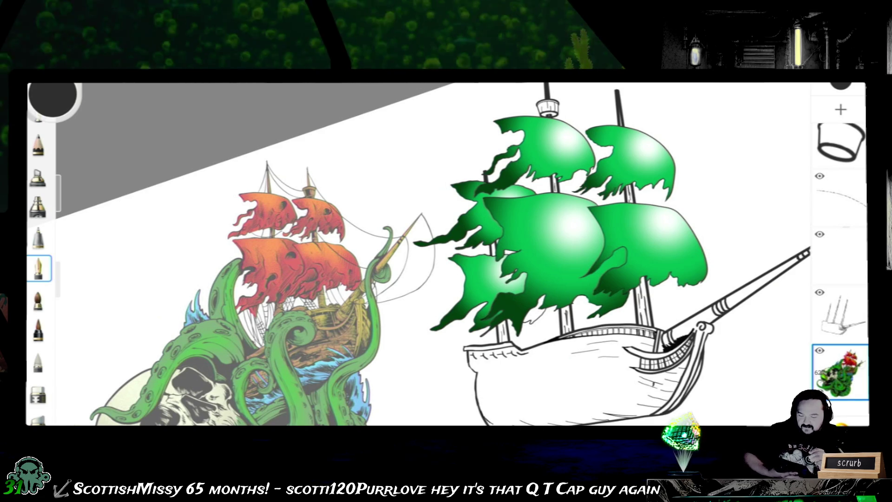
{"action": "mouse_move", "coordinate": [581, 256]}
{"action": "left_mouse_down"}
{"action": "mouse_move", "coordinate": [578, 279]}
{"action": "mouse_move", "coordinate": [528, 299]}
{"action": "mouse_move", "coordinate": [525, 260]}
{"action": "left_mouse_up"}
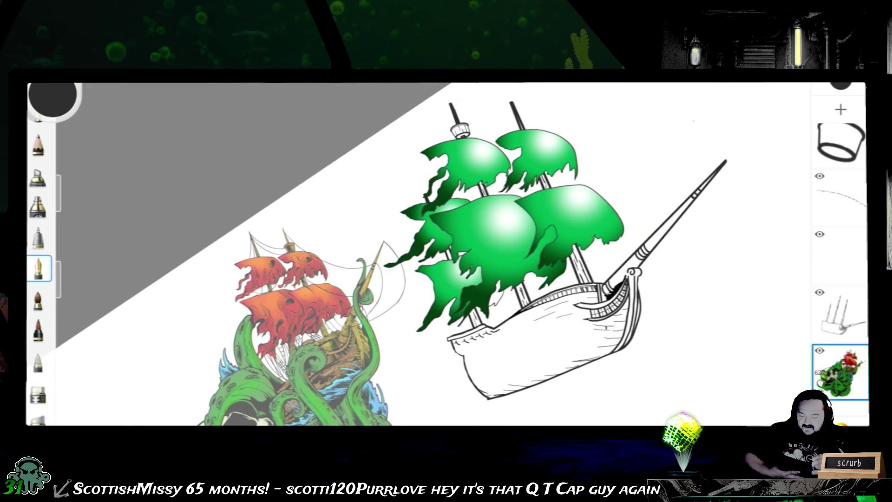
{"action": "left_click", "coordinate": [839, 255]}
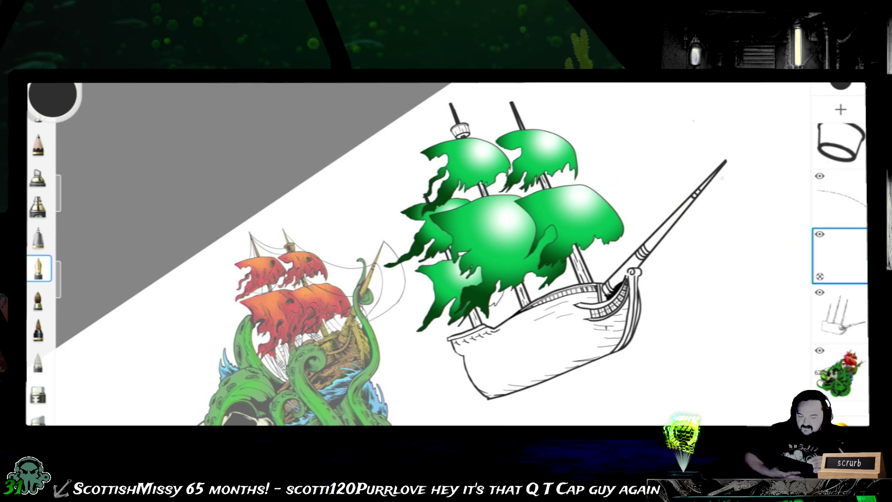
Step: Draw an arcing line from the bowsprit tip toward the bow, redrawing it after undos
{"action": "left_click_drag", "start_coordinate": [696, 242], "coordinate": [649, 274]}
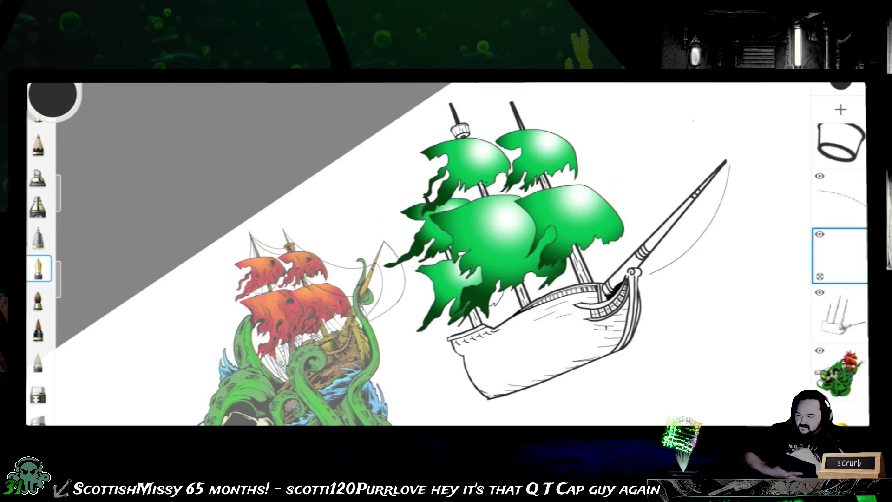
{"action": "key", "text": "ctrl+z"}
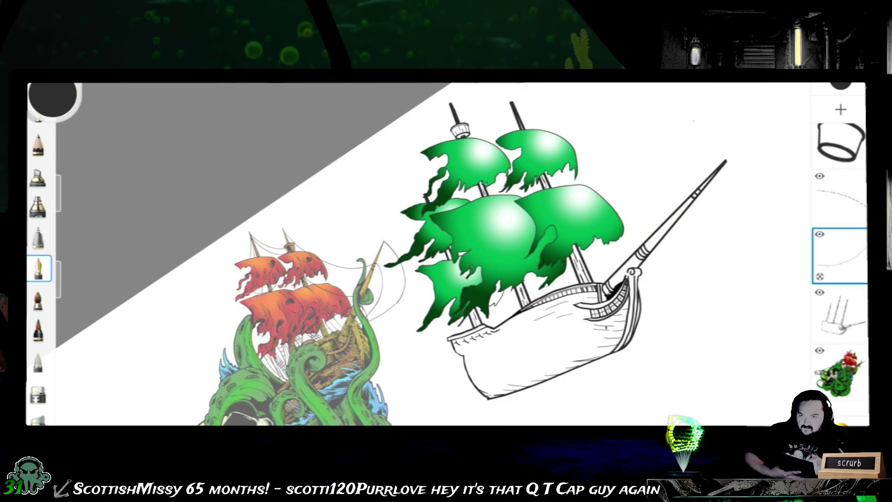
{"action": "scroll", "coordinate": [705, 222], "scroll_direction": "up", "scroll_amount": 5}
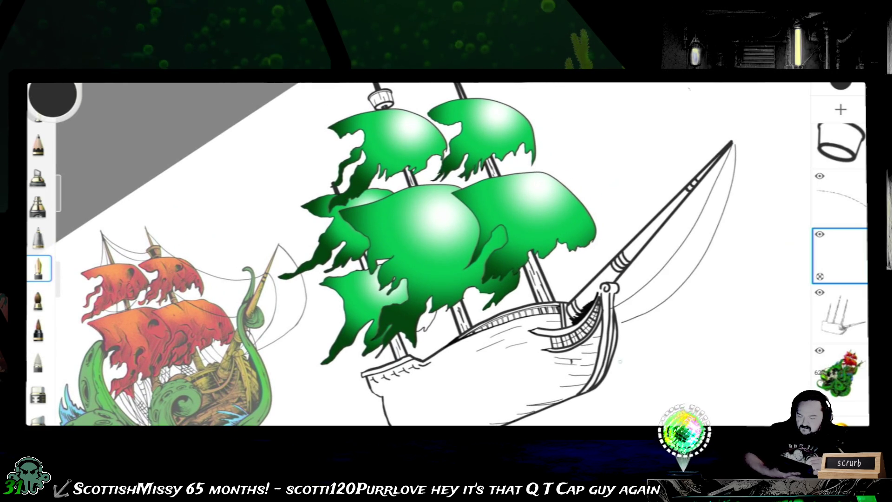
{"action": "key", "text": "ctrl+z"}
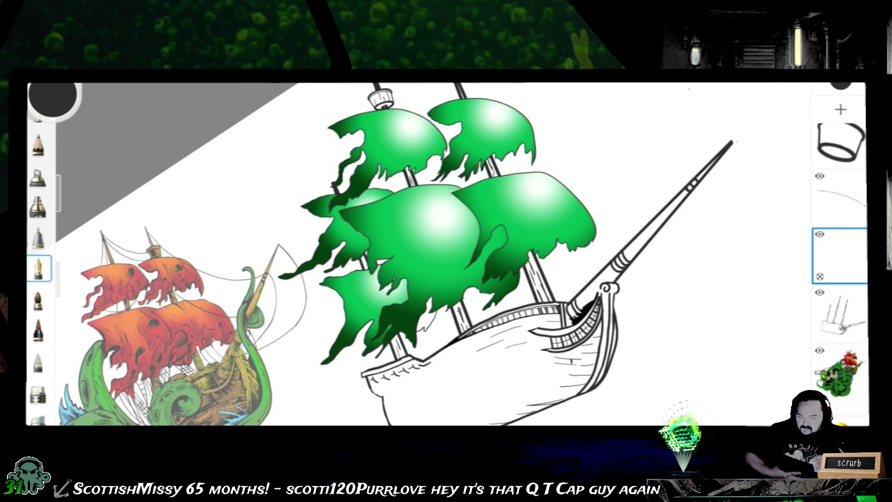
{"action": "mouse_move", "coordinate": [733, 143]}
{"action": "left_mouse_down"}
{"action": "mouse_move", "coordinate": [640, 291]}
{"action": "mouse_move", "coordinate": [622, 296]}
{"action": "left_mouse_up"}
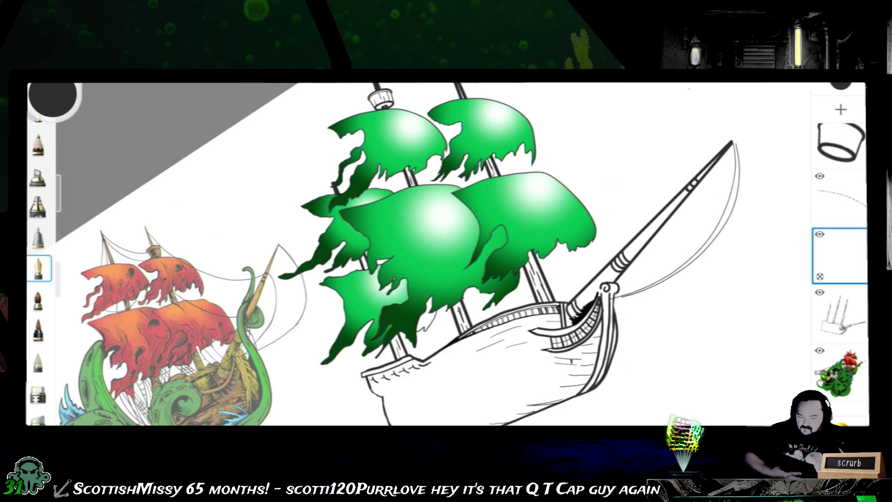
Step: Add a short line beside the rear mast and a long line from rear mast to bowsprit
{"action": "left_click_drag", "start_coordinate": [446, 256], "coordinate": [483, 297]}
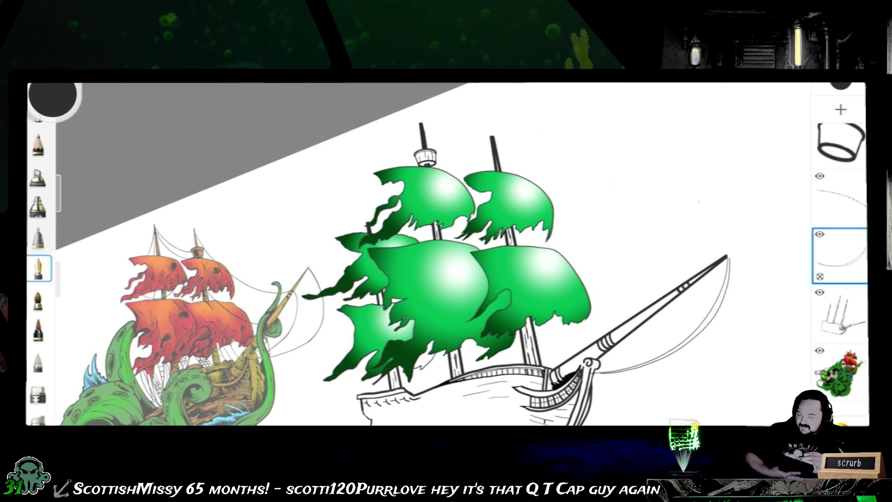
{"action": "mouse_move", "coordinate": [465, 279]}
{"action": "left_mouse_down"}
{"action": "mouse_move", "coordinate": [458, 200]}
{"action": "mouse_move", "coordinate": [371, 256]}
{"action": "left_mouse_up"}
{"action": "left_click_drag", "start_coordinate": [511, 135], "coordinate": [505, 187]}
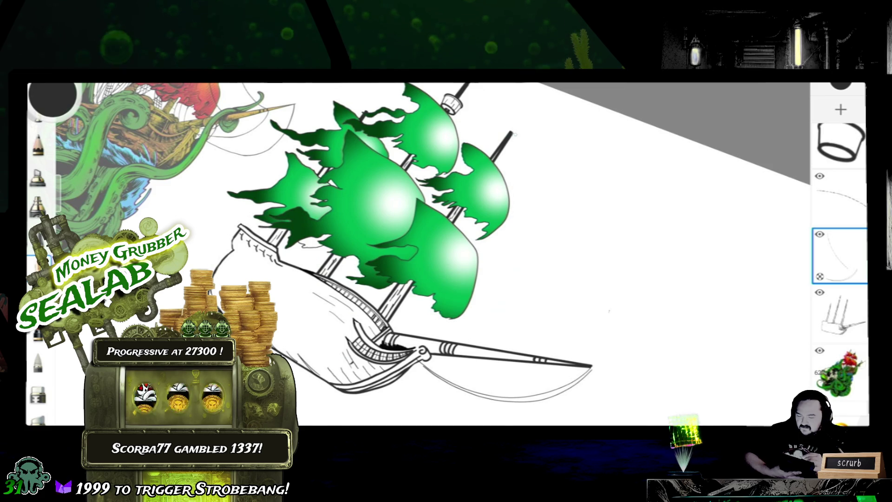
{"action": "left_click_drag", "start_coordinate": [511, 144], "coordinate": [542, 355]}
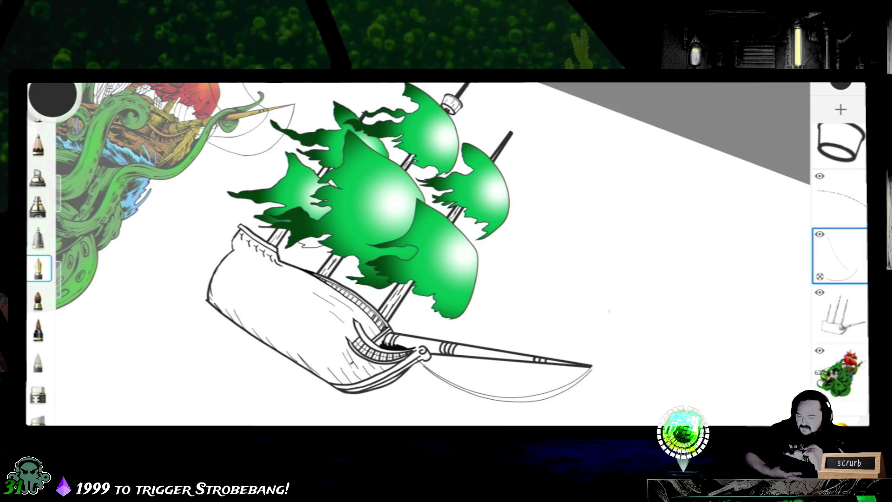
{"action": "mouse_move", "coordinate": [395, 209]}
{"action": "left_mouse_down"}
{"action": "mouse_move", "coordinate": [418, 239]}
{"action": "mouse_move", "coordinate": [551, 289]}
{"action": "left_mouse_up"}
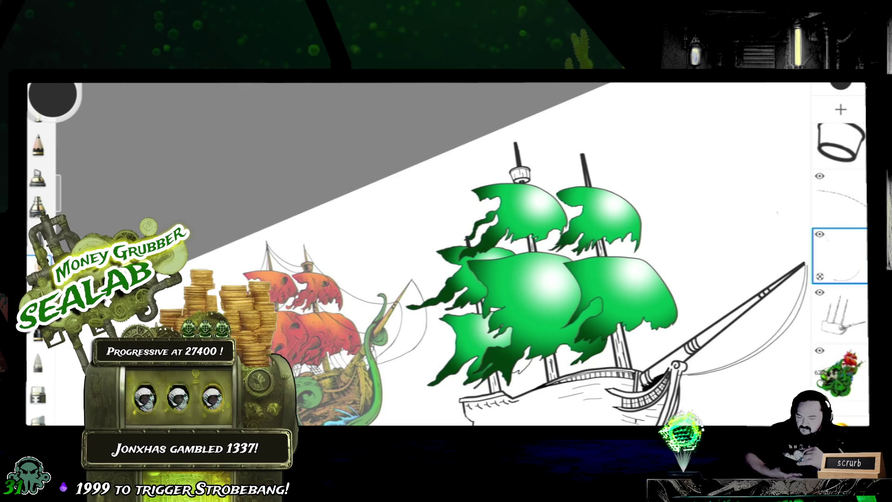
Step: Draw two rigging lines fanning from the crow's-nest mast top down across the upper sails
{"action": "scroll", "coordinate": [418, 255], "scroll_direction": "up", "scroll_amount": 5}
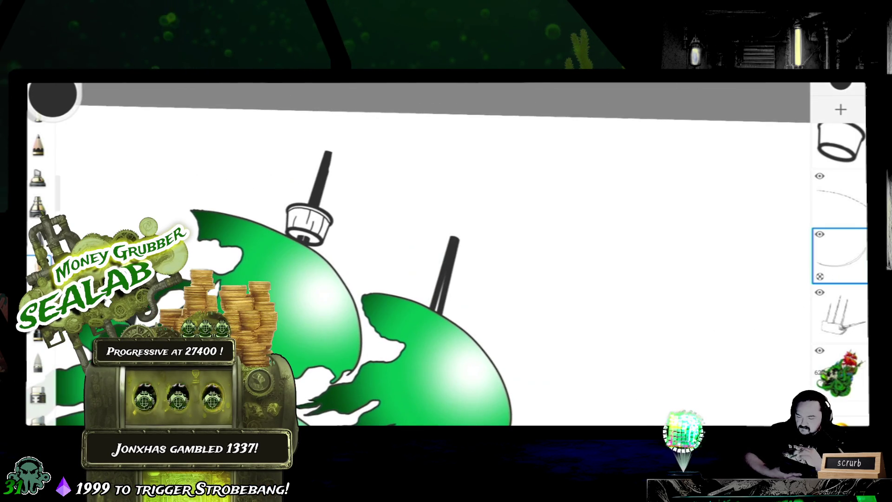
{"action": "left_click_drag", "start_coordinate": [331, 156], "coordinate": [377, 292]}
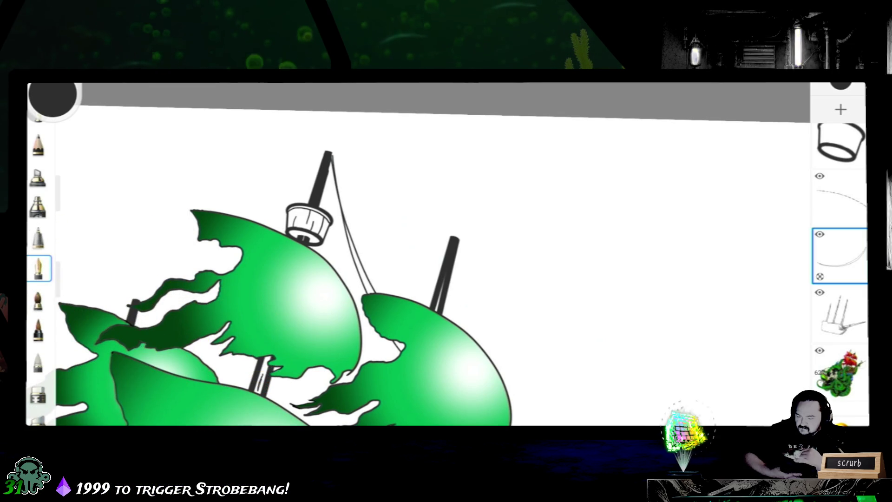
{"action": "mouse_move", "coordinate": [309, 219]}
{"action": "left_mouse_down"}
{"action": "mouse_move", "coordinate": [359, 249]}
{"action": "mouse_move", "coordinate": [481, 196]}
{"action": "mouse_move", "coordinate": [510, 199]}
{"action": "mouse_move", "coordinate": [522, 179]}
{"action": "left_mouse_up"}
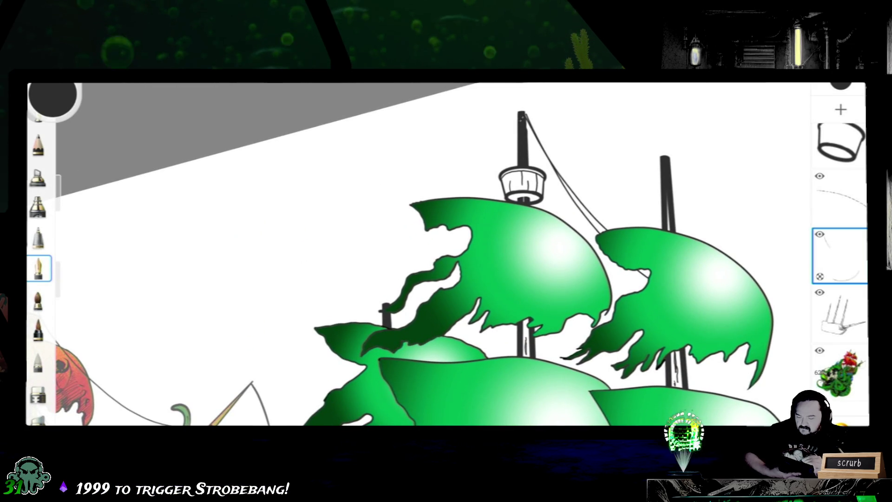
{"action": "left_click_drag", "start_coordinate": [520, 120], "coordinate": [396, 340]}
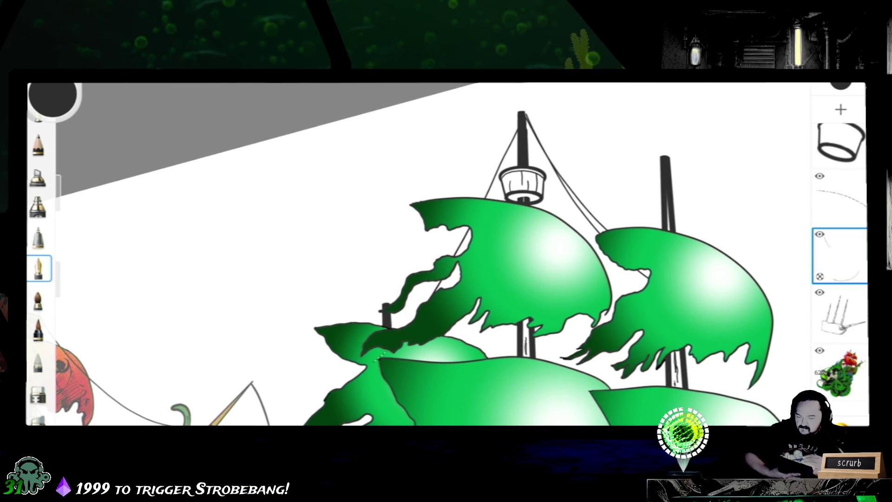